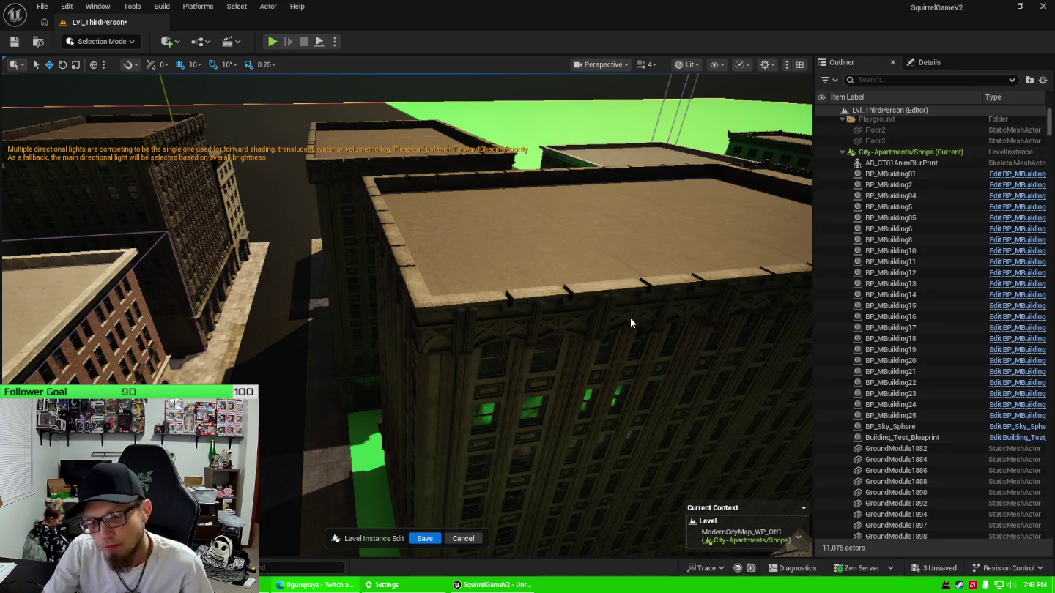
Orbit to the street, delete BP_MBuilding17, and face BP_MBuilding11's facade
drag(532, 328, 513, 322)
drag(468, 265, 469, 266)
click(439, 292)
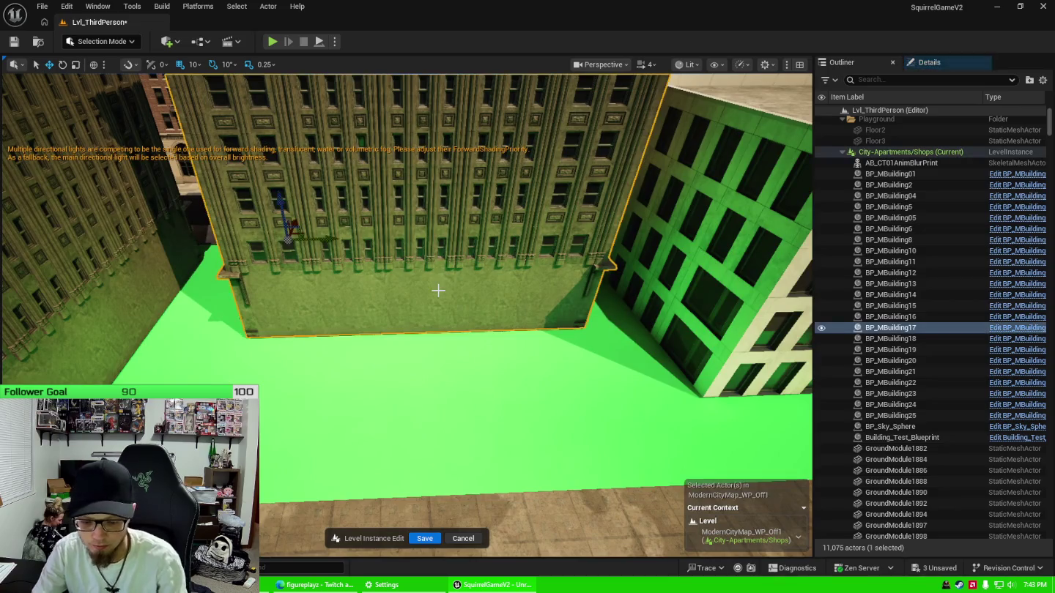
key(Delete)
drag(439, 292, 439, 292)
drag(359, 290, 360, 291)
Select BP_MBuilding11 and try X scales of 1.015 and 5.015 in Details
click(360, 291)
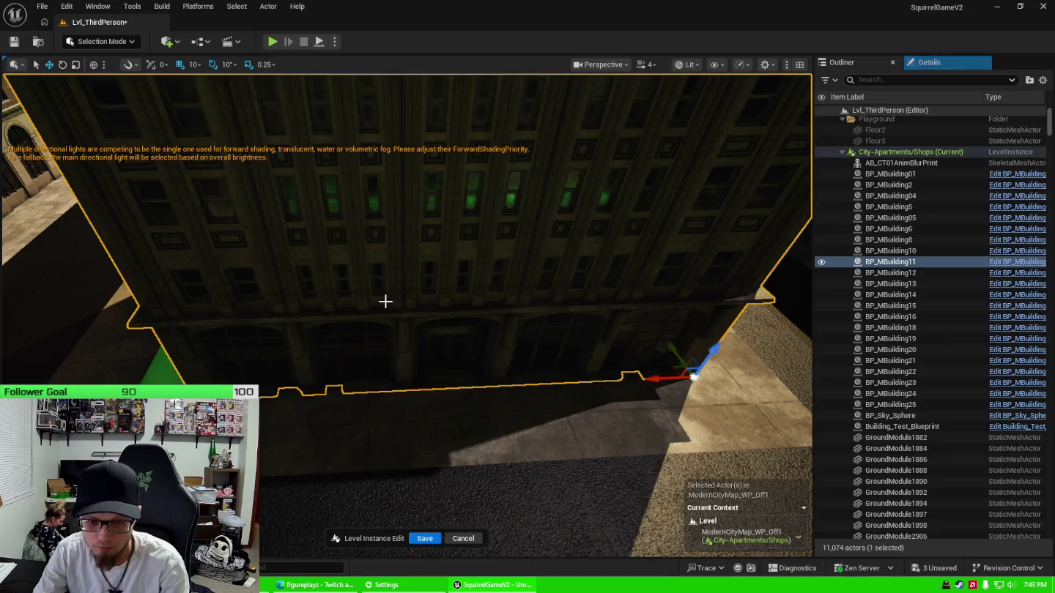
click(935, 64)
click(929, 267)
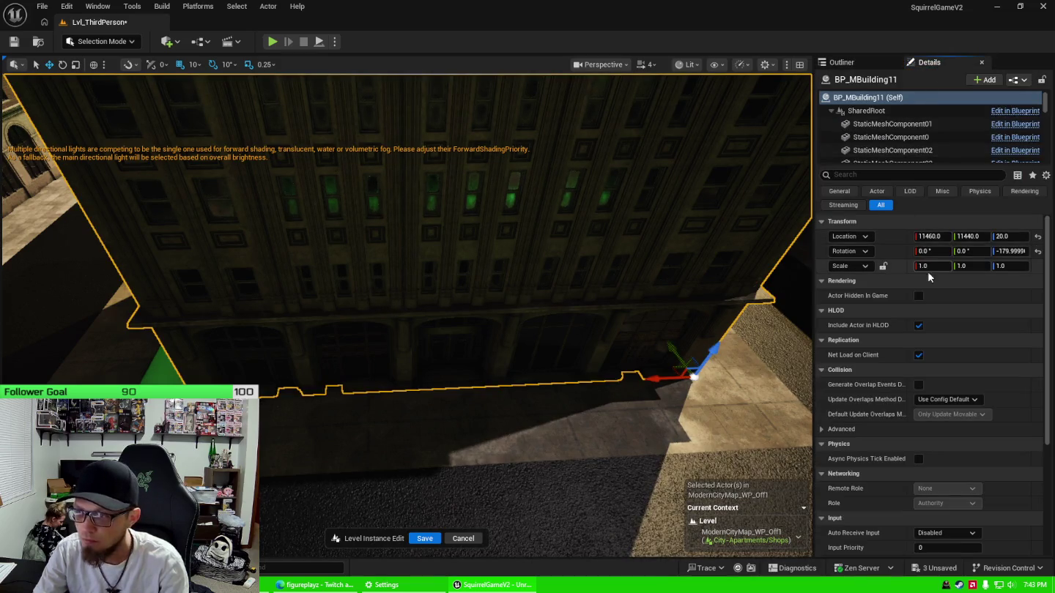
text(15)
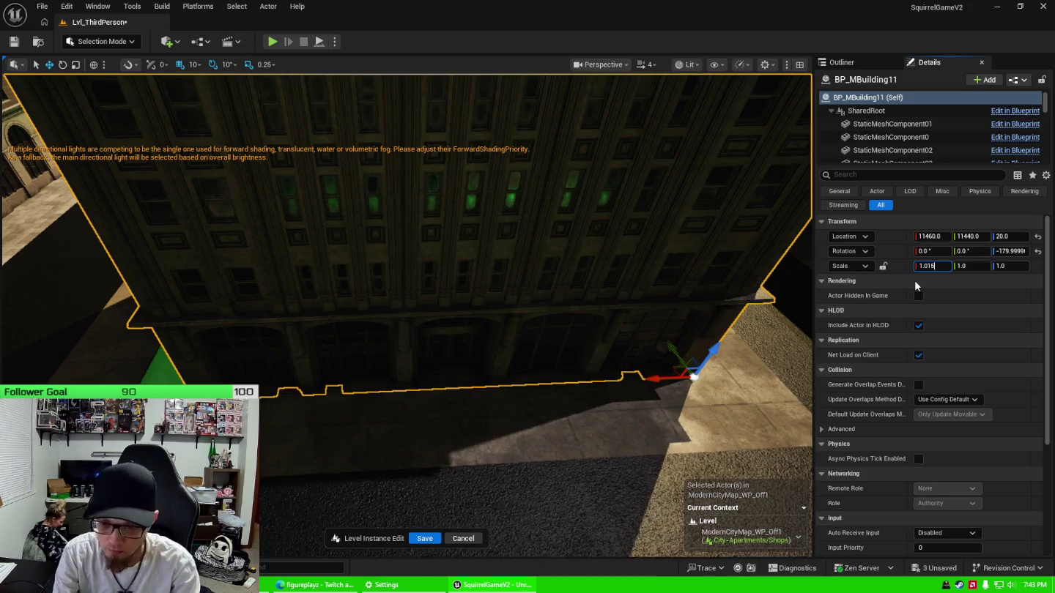
key(Return)
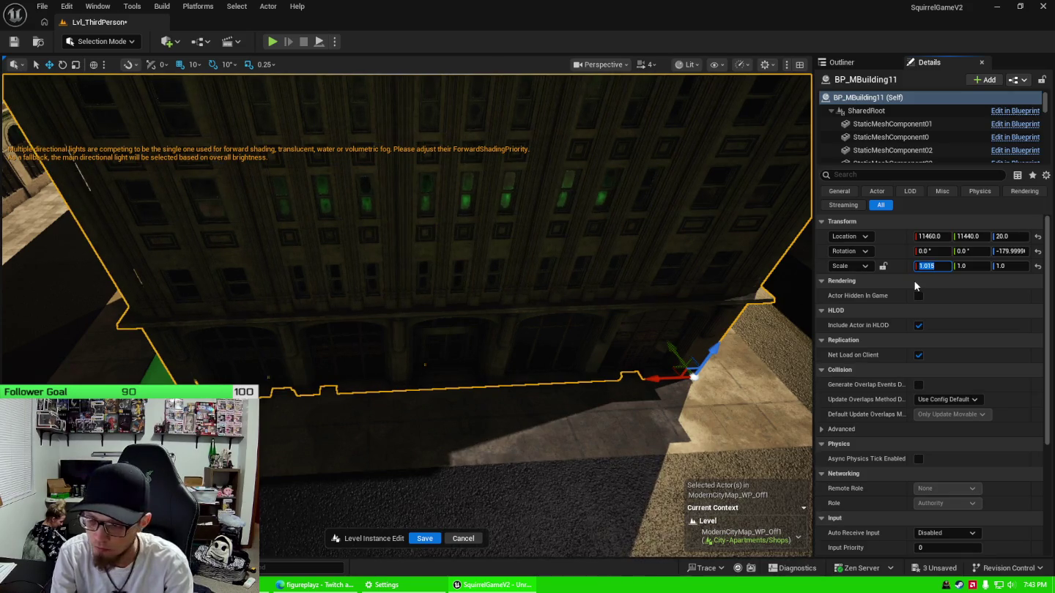
click(924, 268)
key(BackSpace)
text(5)
key(Return)
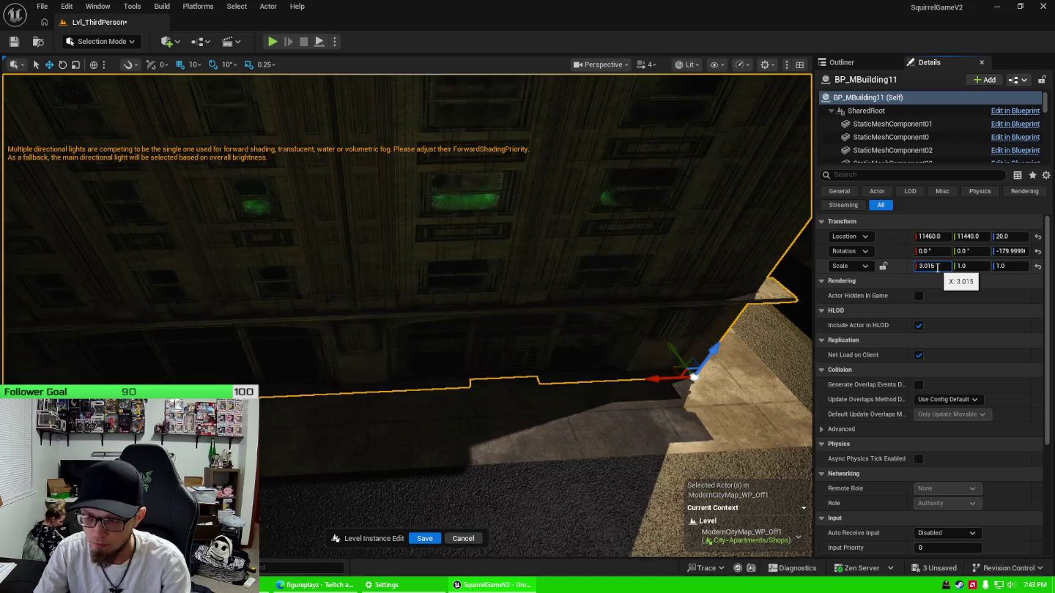
Step the X scale down through 3.015 and 2.015 to 1.015, then 1.05
text(3.015)
key(Return)
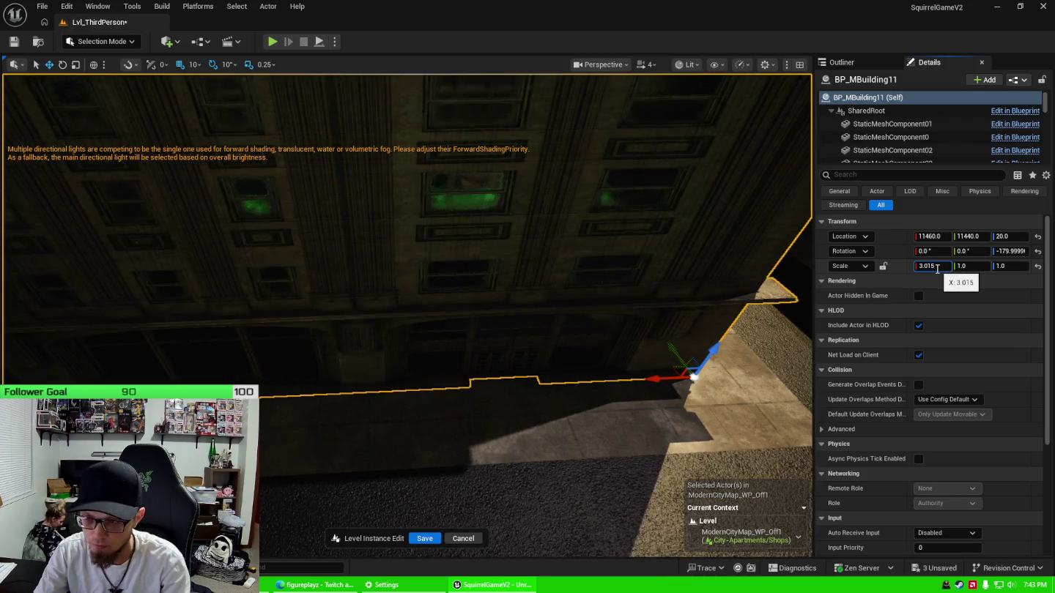
text(2.015)
key(Return)
text(1.015)
key(Return)
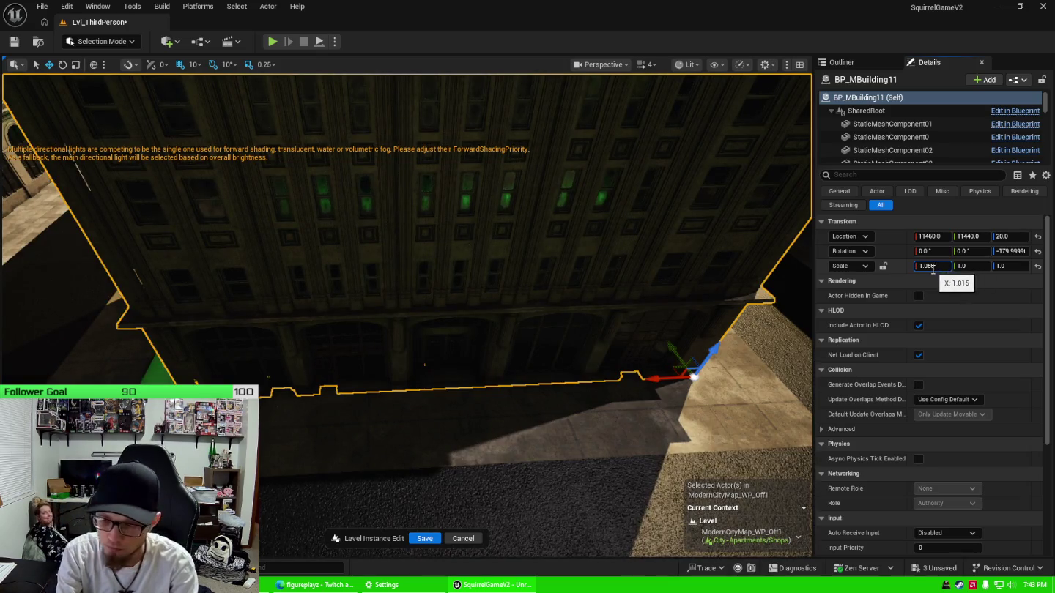
key(Return)
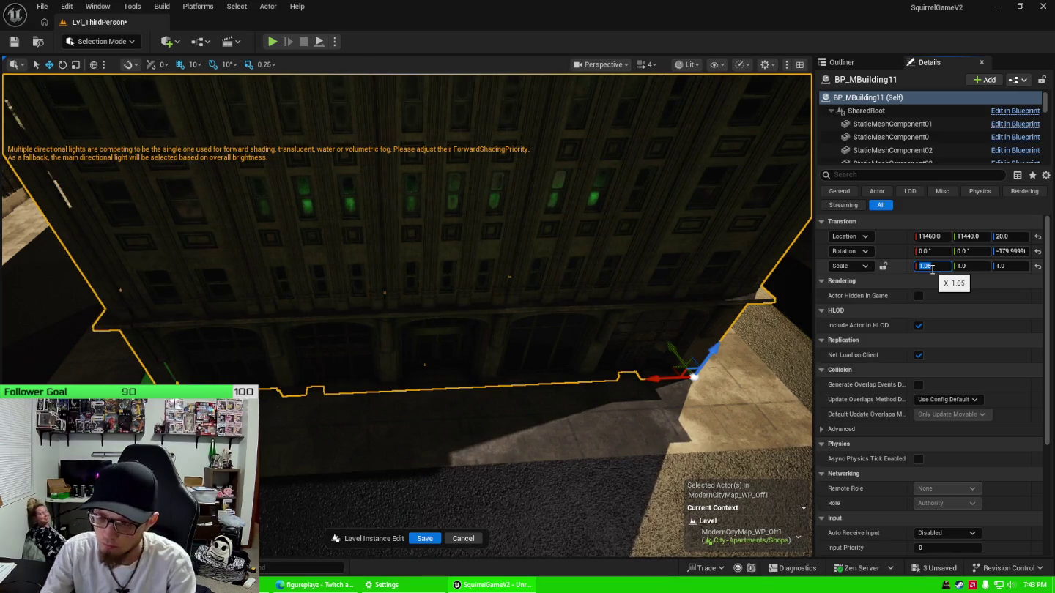
Refine the X scale through 1.095, 1.1 and 1.2, settling on 1.15
click(934, 268)
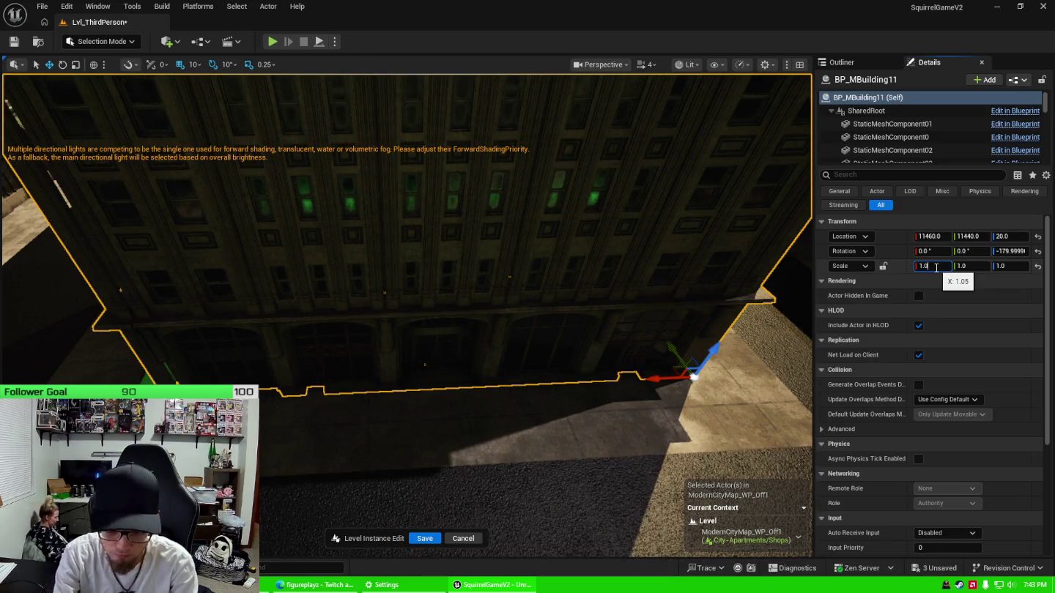
text(95)
key(Return)
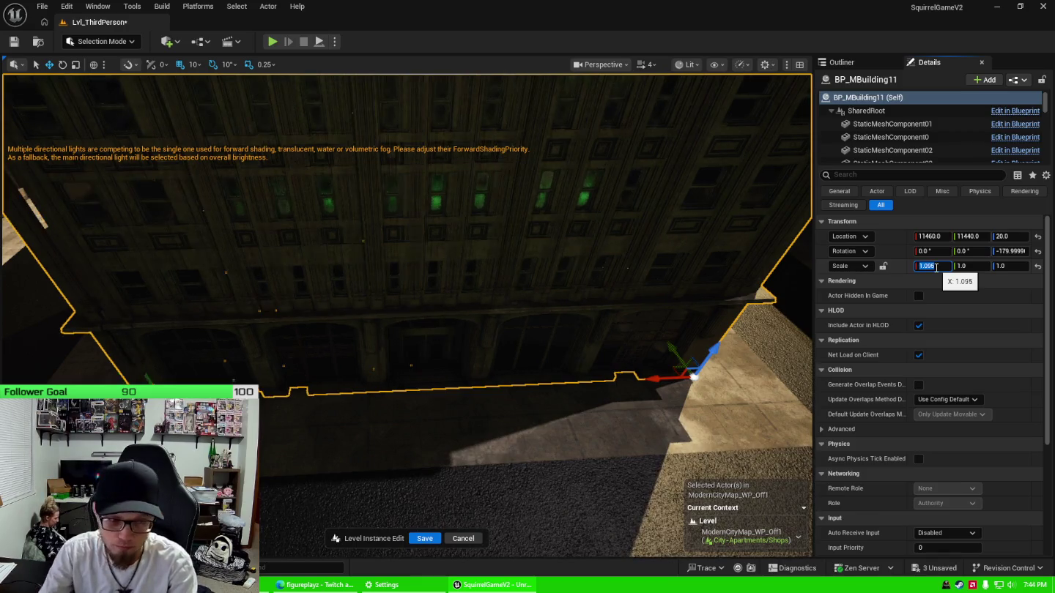
click(934, 266)
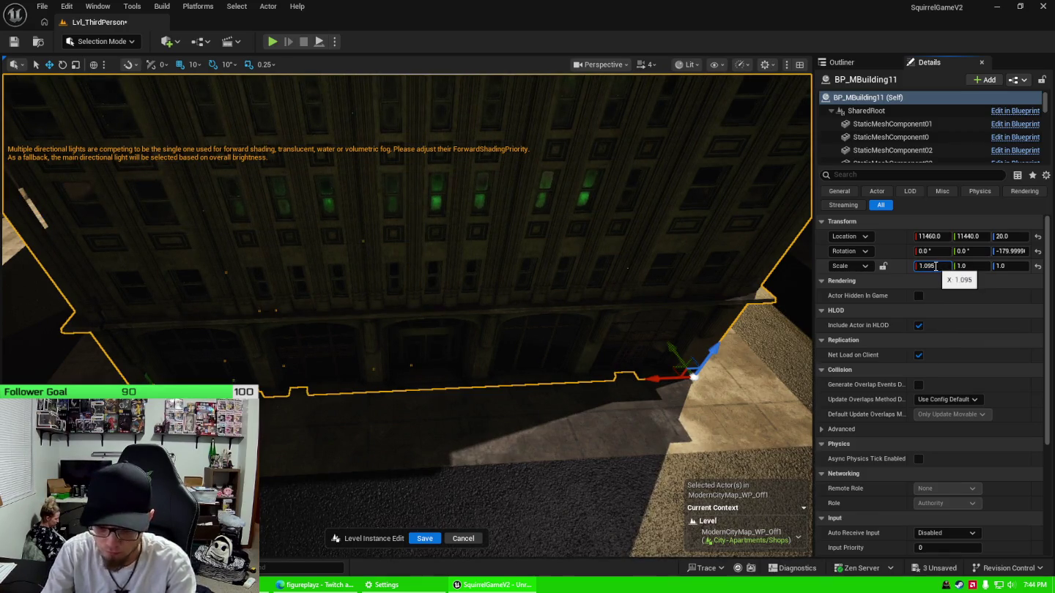
text(1.1)
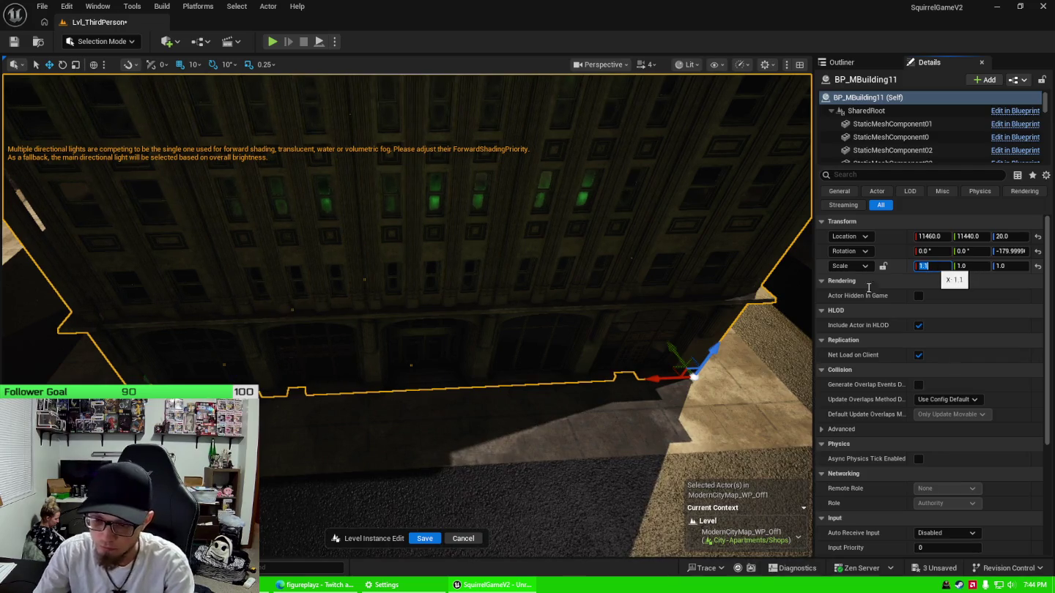
key(Return)
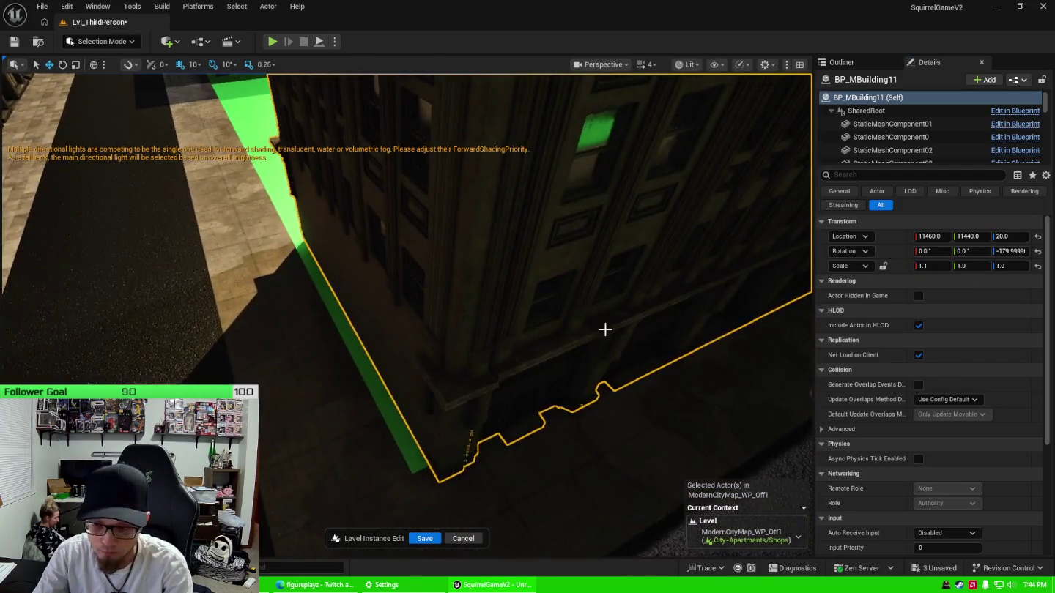
click(929, 267)
text(1.2)
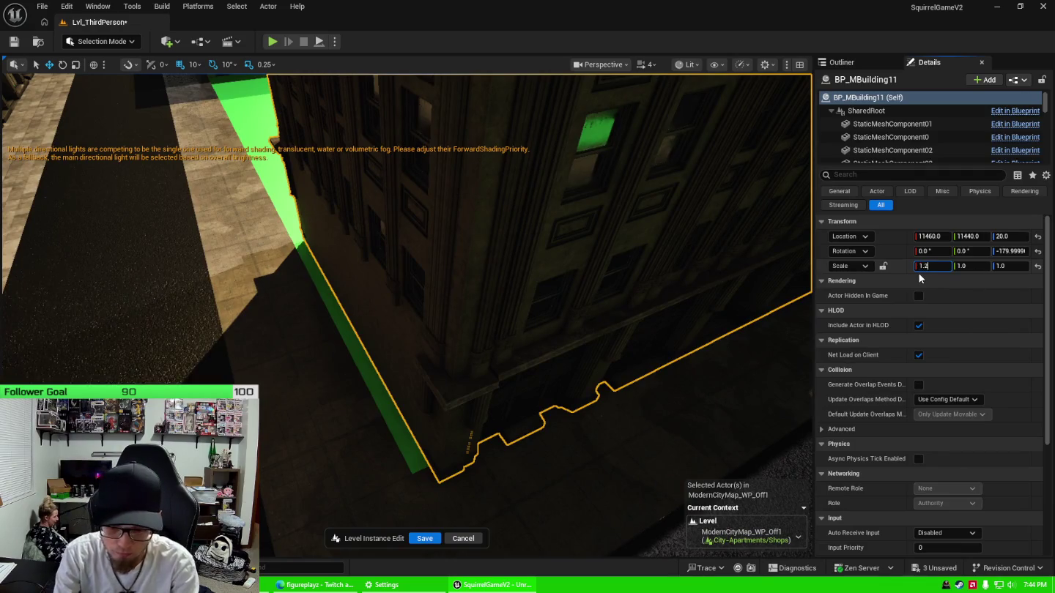
key(Return)
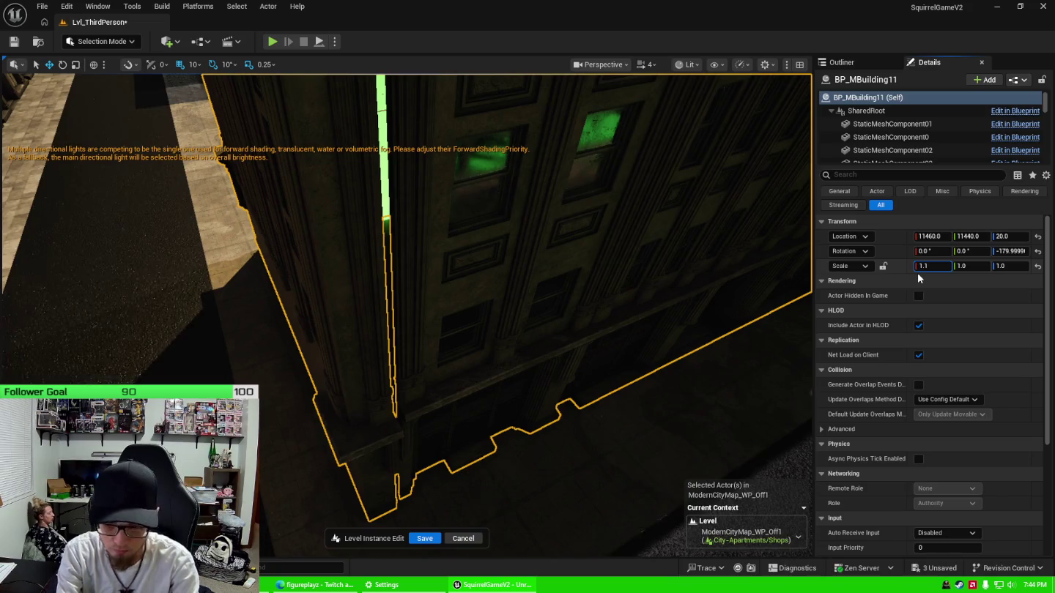
key(Return)
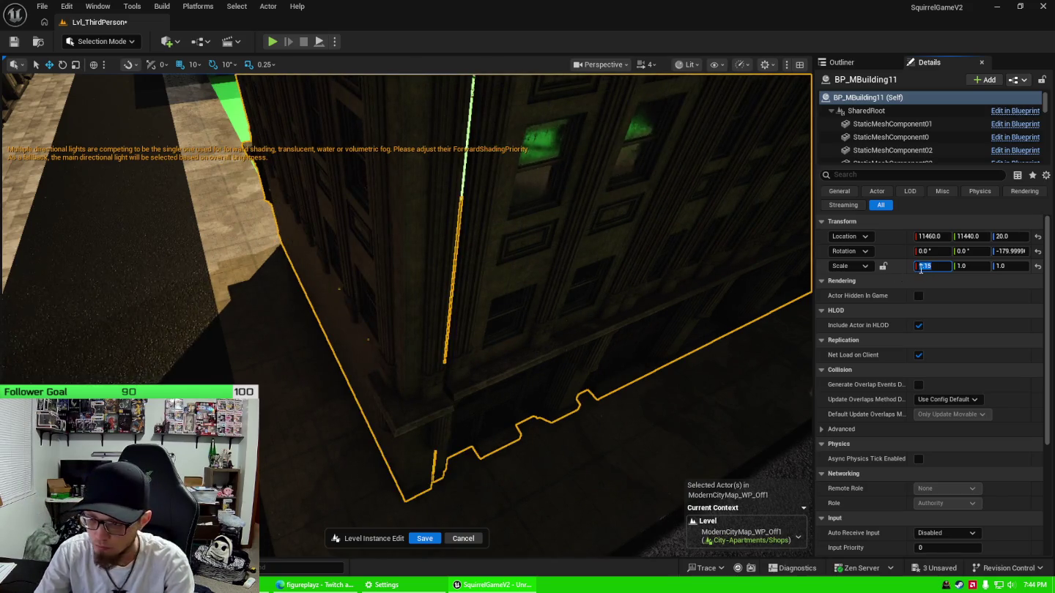
mouse_move(440, 329)
mouse_down()
mouse_move(315, 313)
mouse_move(814, 295)
mouse_up()
click(970, 267)
text(1.15)
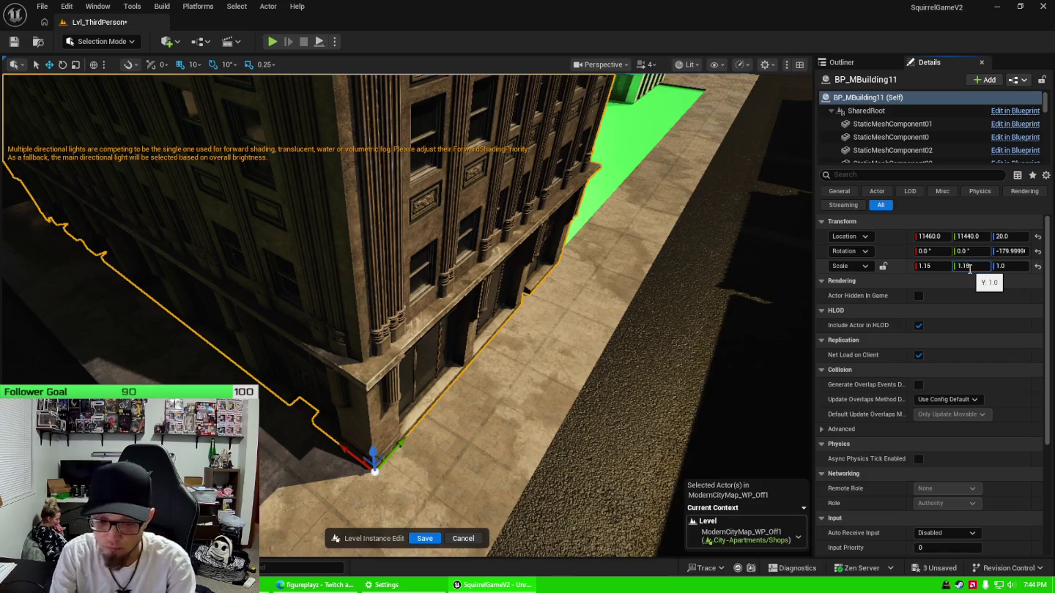
Set BP_MBuilding11's Y and Z scale to 1.15
key(Return)
click(1010, 268)
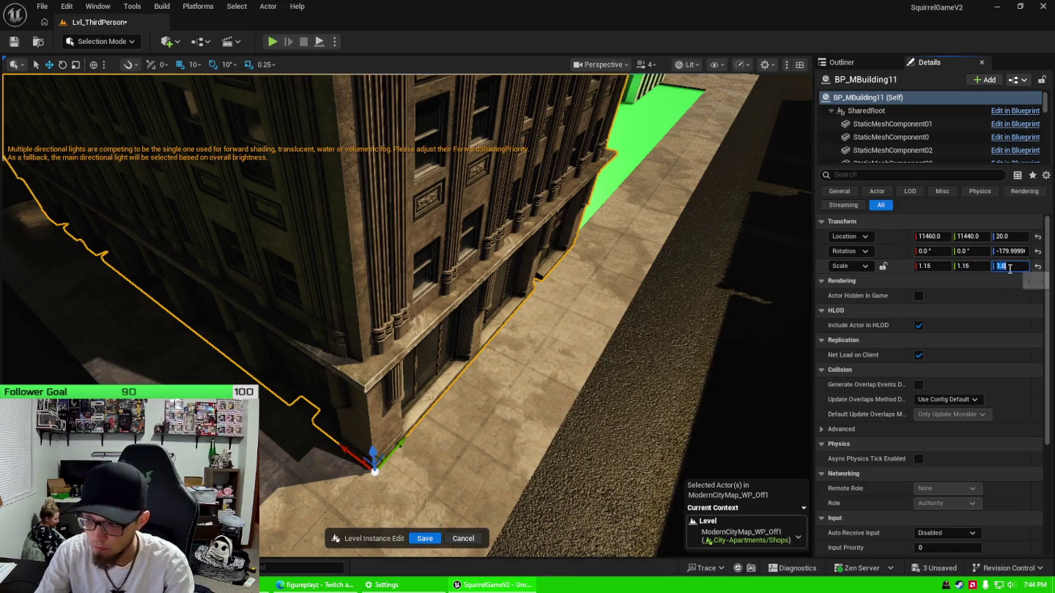
text(15)
key(Return)
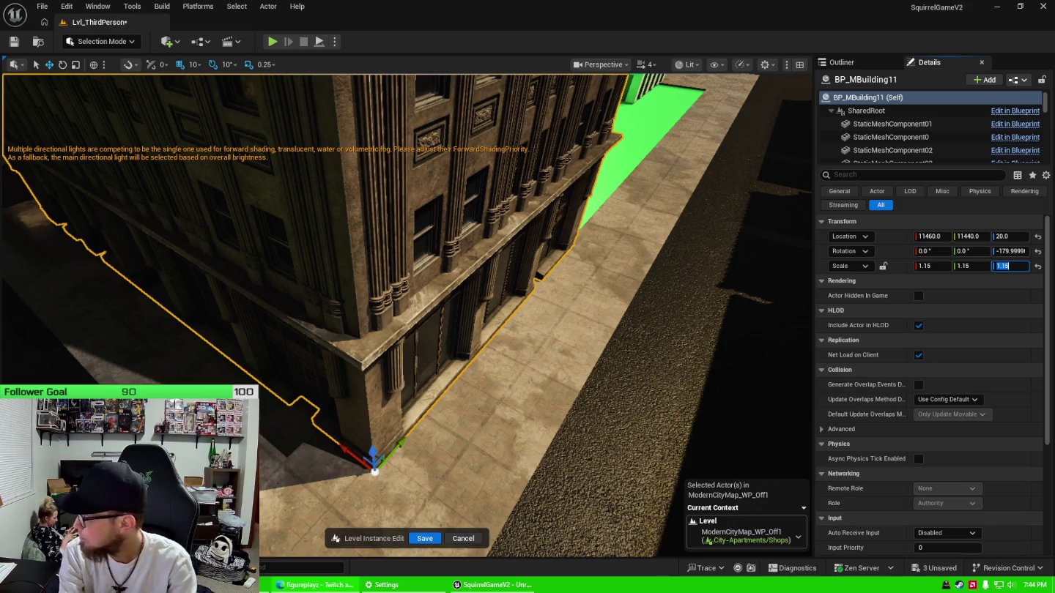
key(Return)
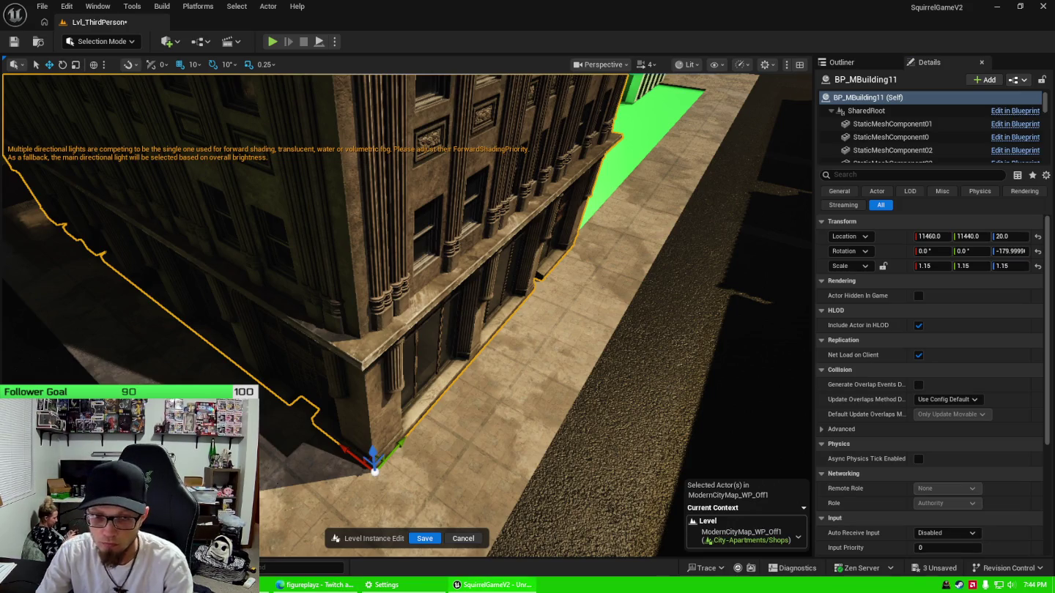
mouse_move(596, 336)
mouse_down()
mouse_move(498, 355)
mouse_move(469, 373)
mouse_move(542, 317)
mouse_move(494, 287)
mouse_up()
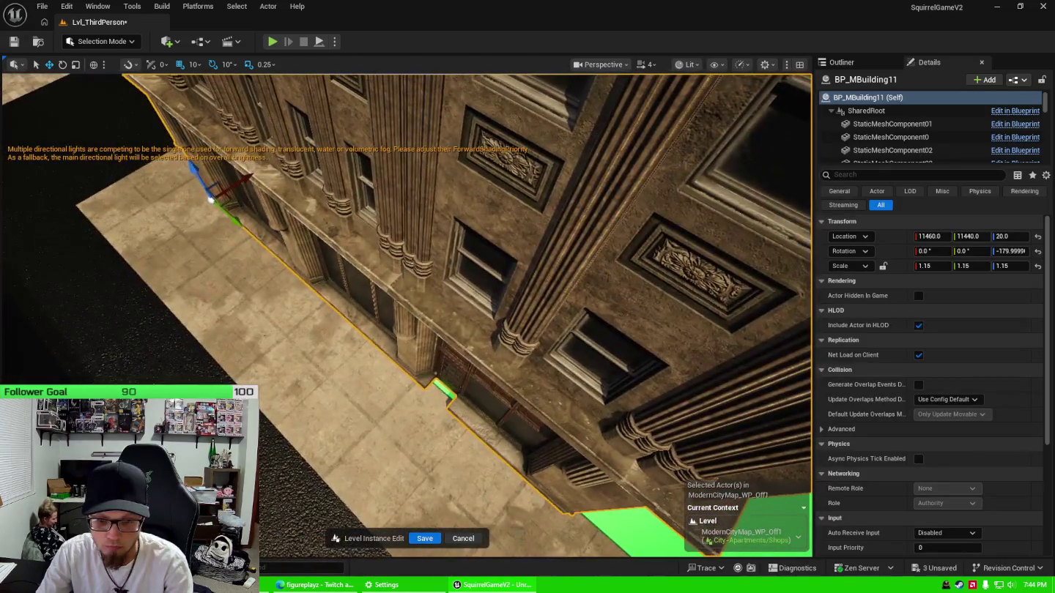
Raise the building's X and Y scale to 1.2
click(926, 267)
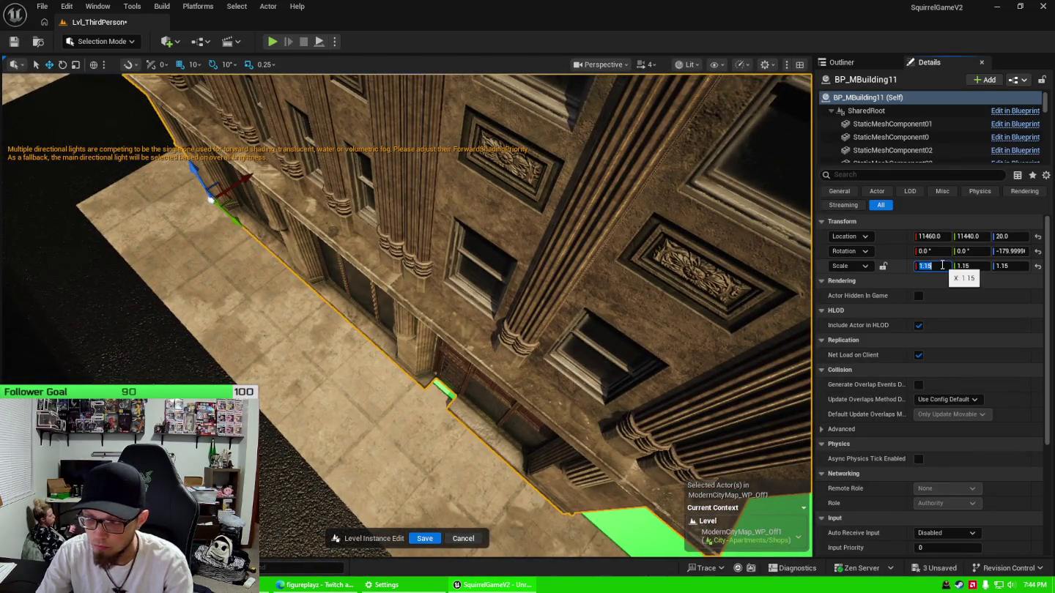
text(1.2)
key(Return)
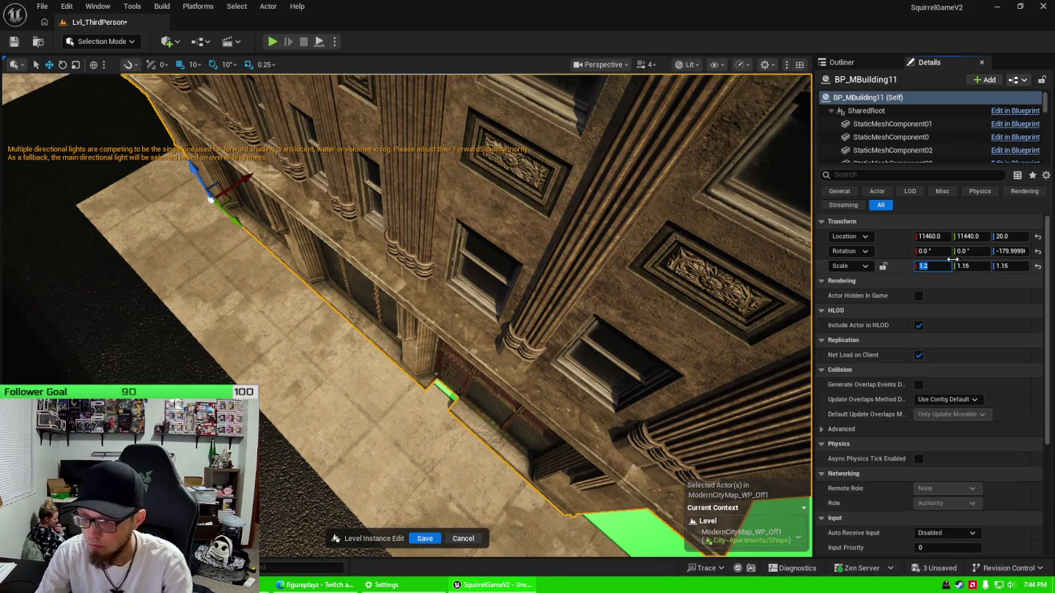
click(963, 267)
text(1.2)
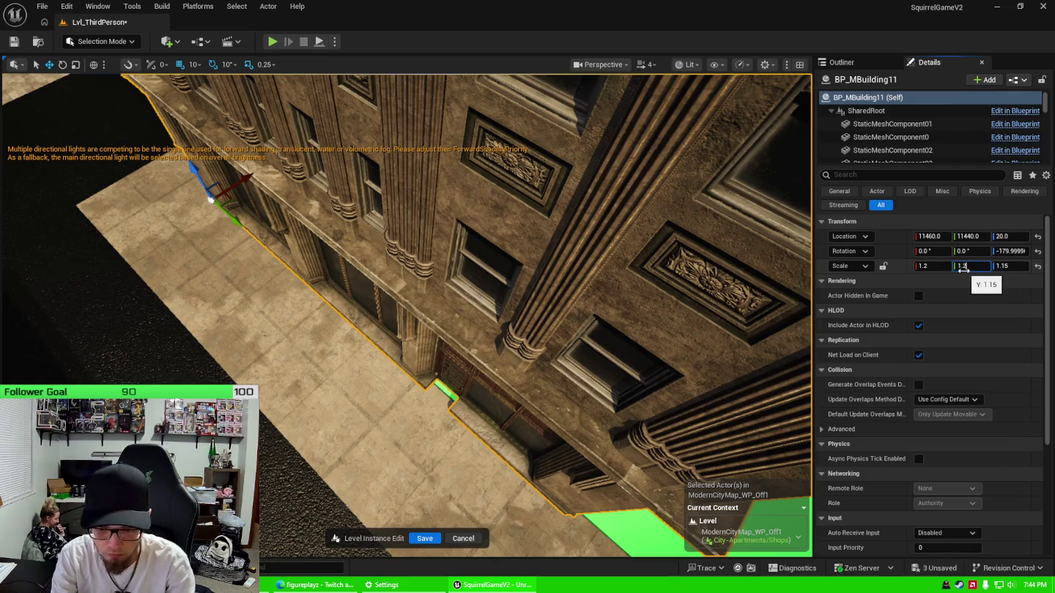
key(Return)
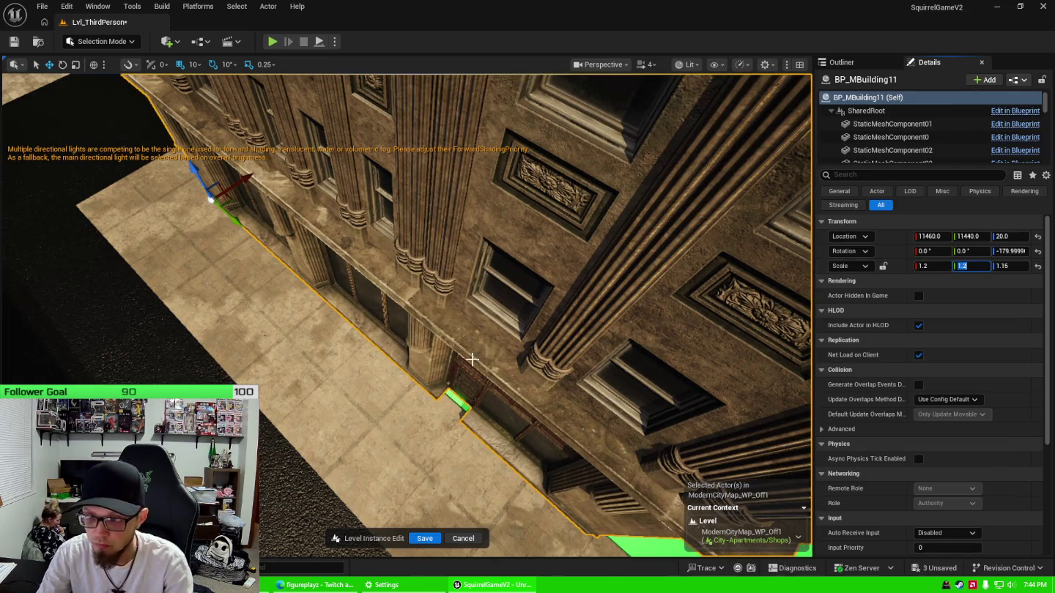
mouse_move(471, 359)
mouse_down()
mouse_move(396, 333)
mouse_move(440, 342)
mouse_move(389, 353)
mouse_move(405, 336)
mouse_move(389, 312)
mouse_up()
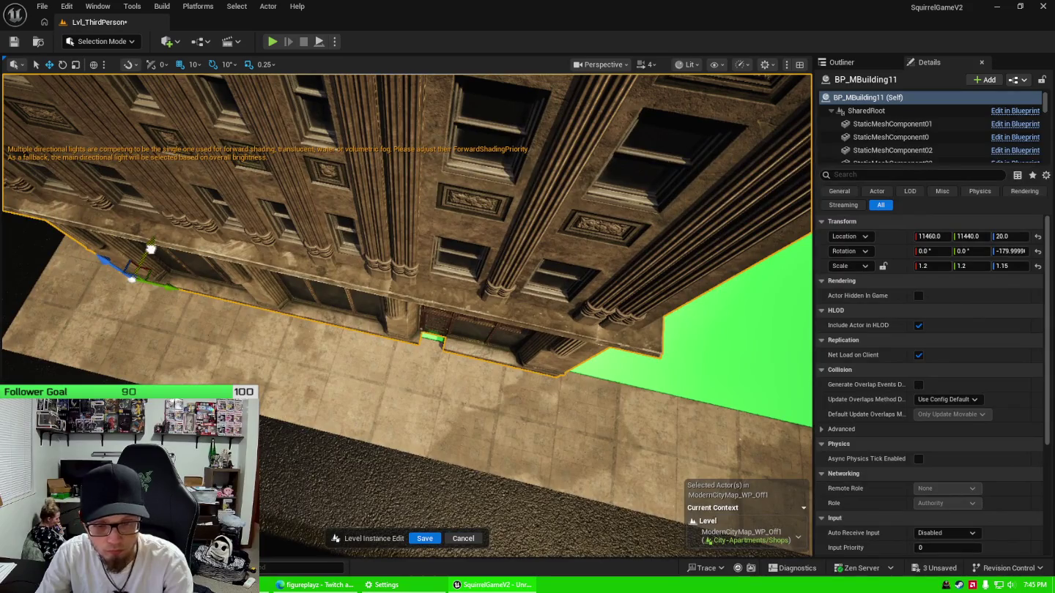
Nudge the building along X, then save ModernCityMap_WP_Off1, Plane2 and T_GridChecker_A_Mat
drag(150, 250, 110, 219)
drag(261, 307, 261, 302)
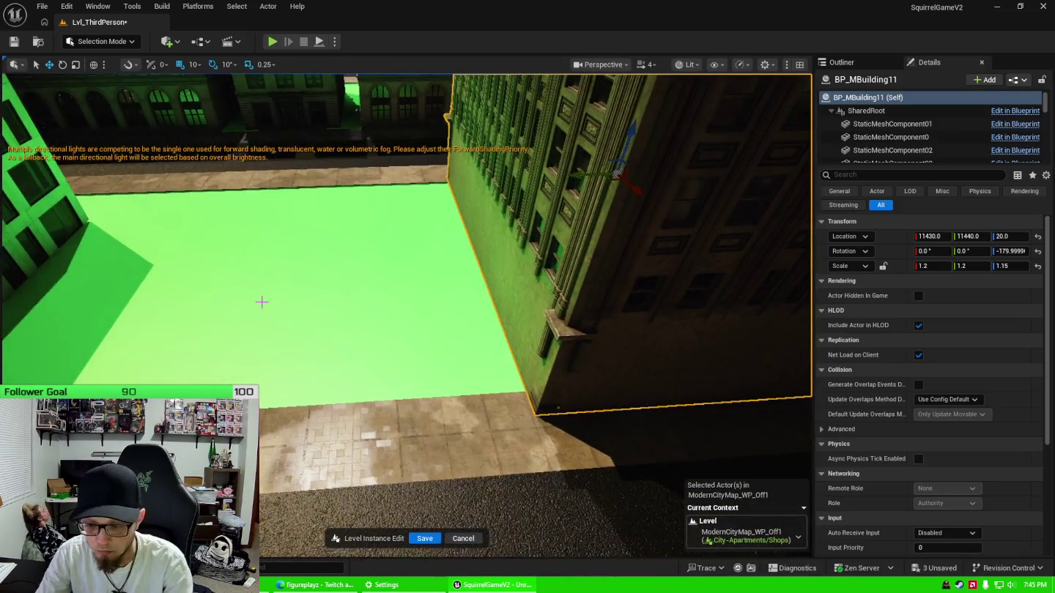
click(936, 568)
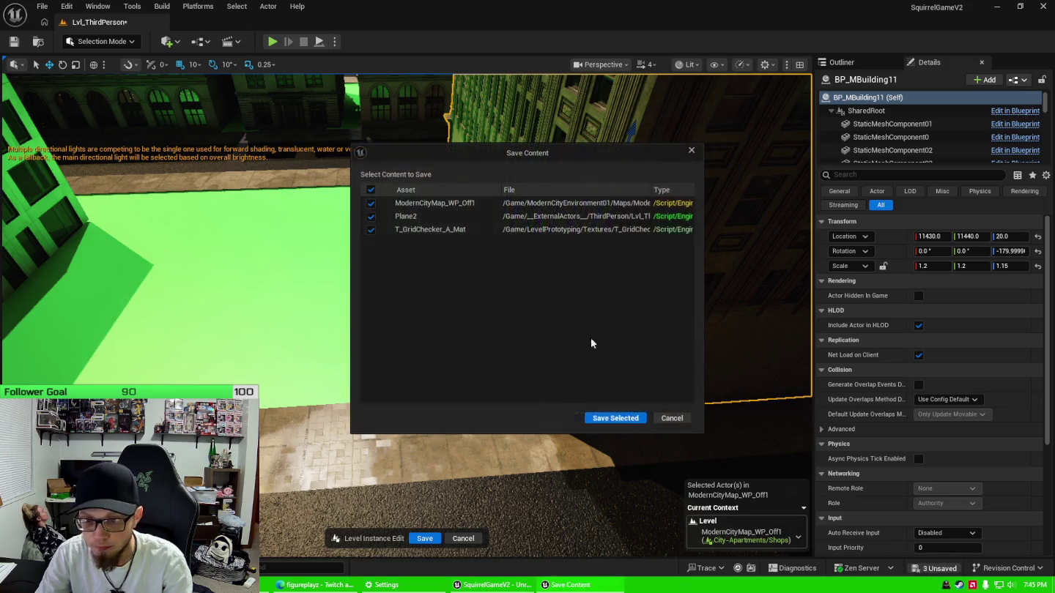
click(606, 419)
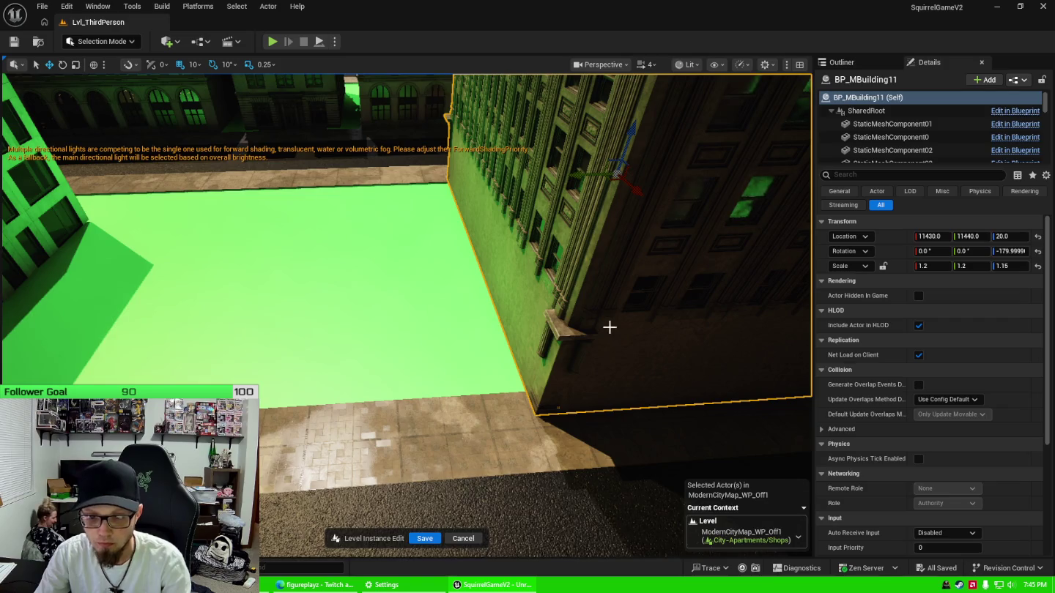
mouse_move(606, 325)
mouse_down()
mouse_move(593, 309)
mouse_move(690, 279)
mouse_move(659, 256)
mouse_move(617, 263)
mouse_move(608, 301)
mouse_move(659, 289)
mouse_up()
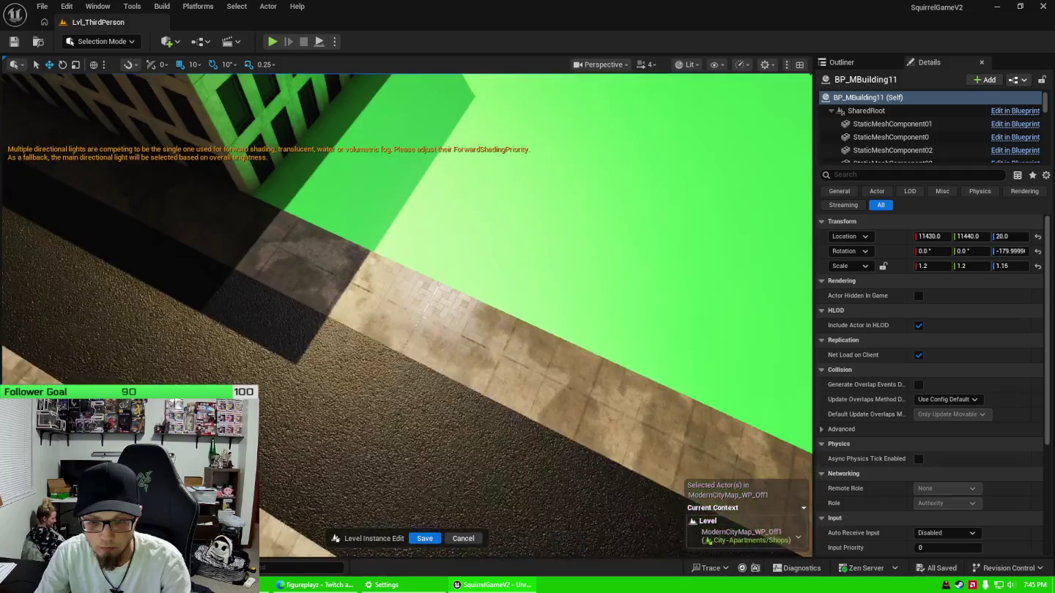
Move the ornate tower BP_MBuilding2 along Y to 17330
click(440, 320)
drag(439, 320, 340, 277)
drag(482, 324, 522, 322)
click(507, 326)
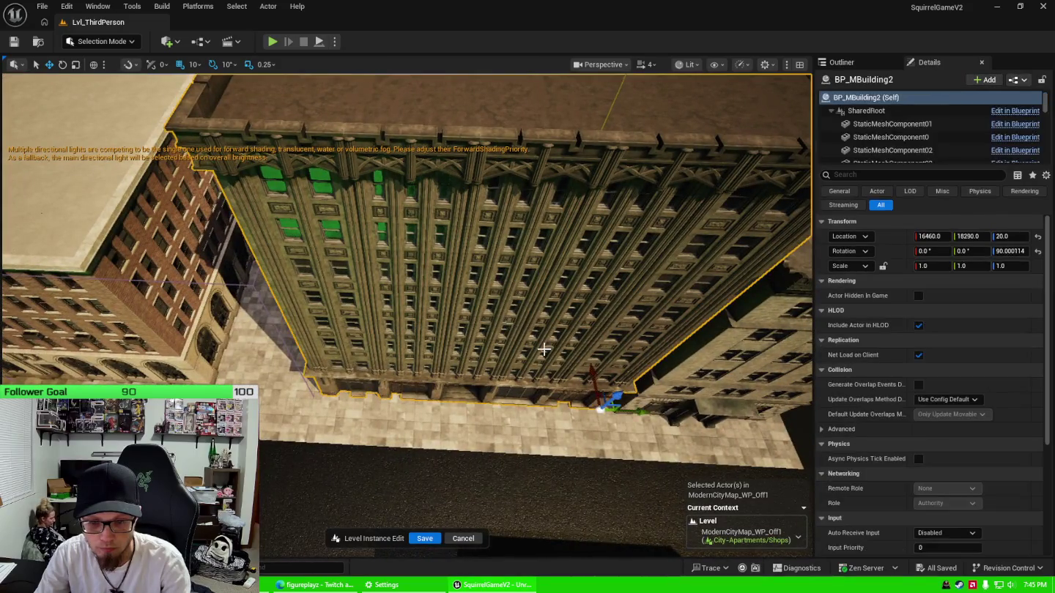
drag(641, 411, 538, 410)
Shift neighbouring BP_MBuilding12 about 1000 units along Y to 18720
drag(595, 390, 564, 384)
click(558, 383)
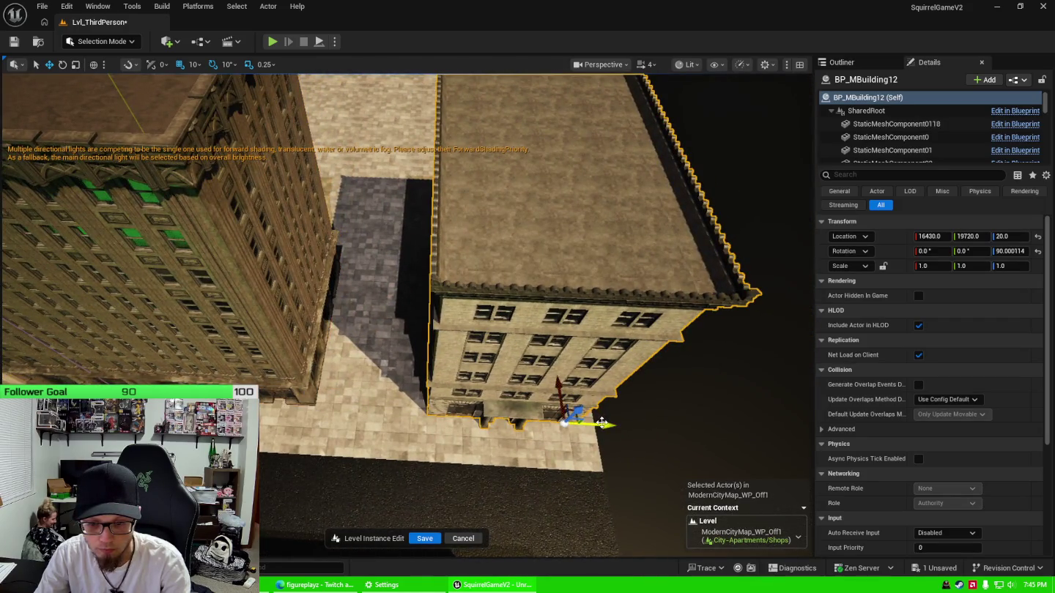
drag(603, 425, 500, 419)
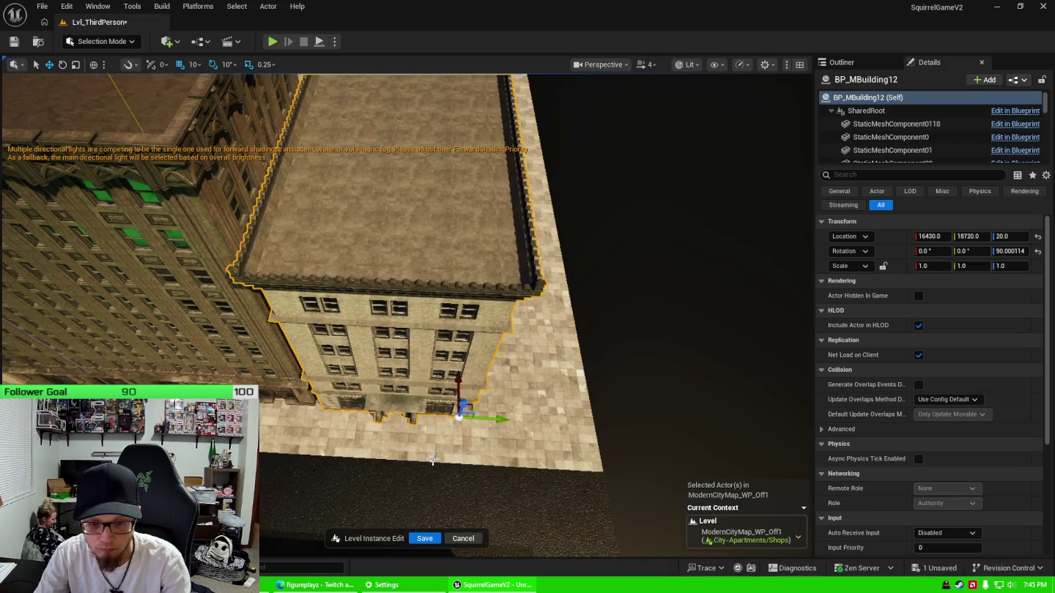
click(433, 425)
Select the SM_GroundModule01 sidewalk tiles around the building
ctrl+click(512, 443)
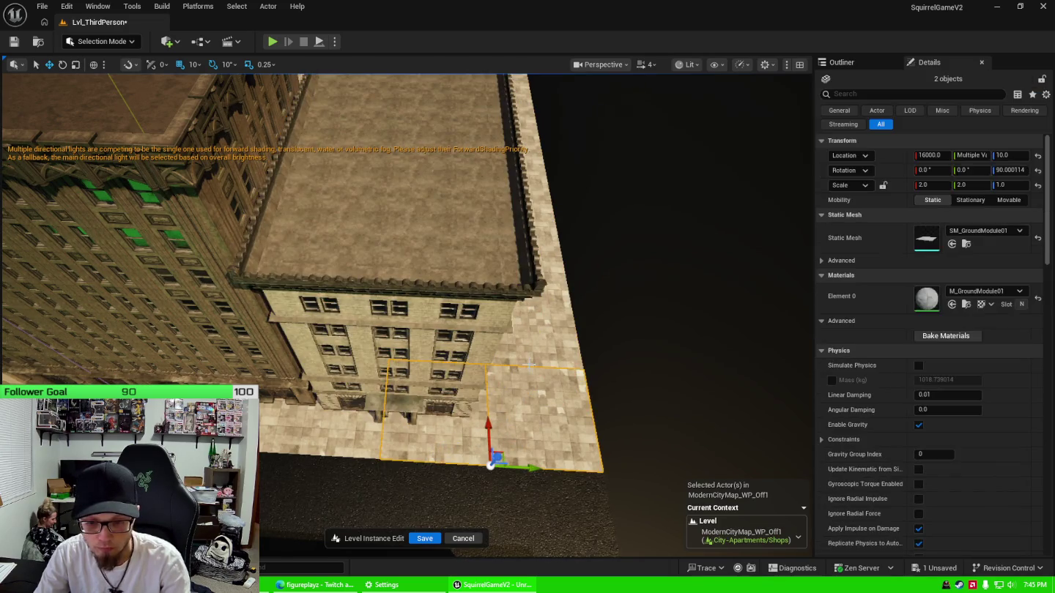
ctrl+click(527, 330)
ctrl+click(327, 431)
ctrl+click(238, 370)
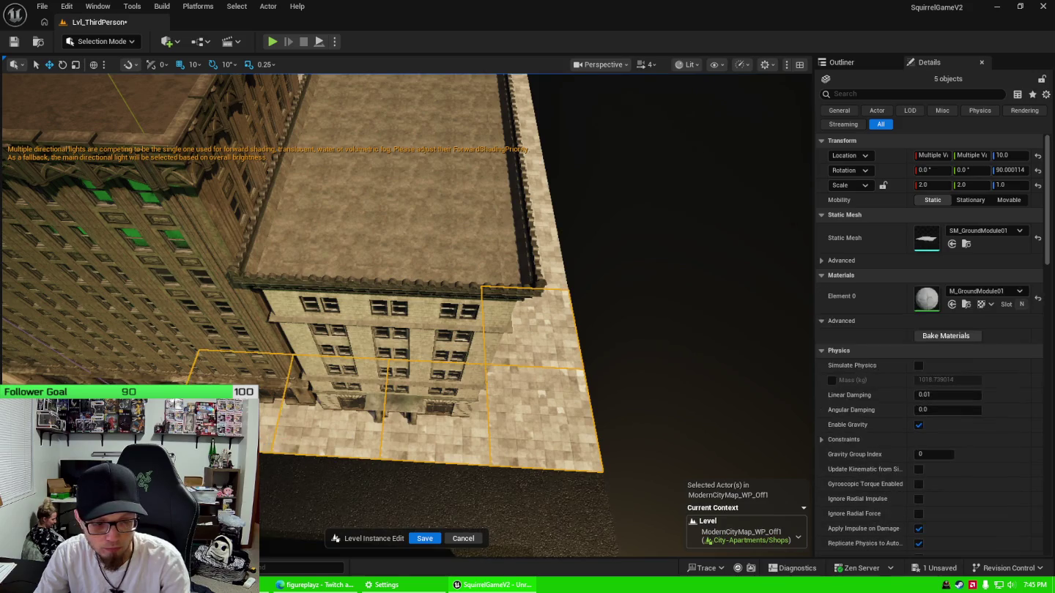
ctrl+click(147, 366)
mouse_move(522, 419)
mouse_down()
mouse_move(505, 411)
mouse_move(522, 420)
mouse_up()
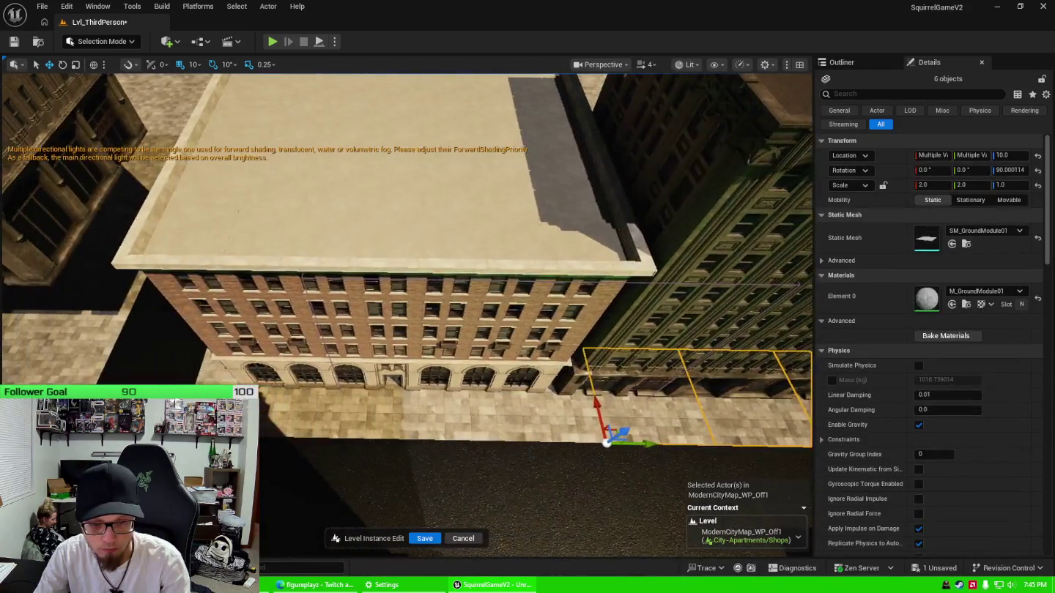
ctrl+click(521, 420)
ctrl+click(431, 423)
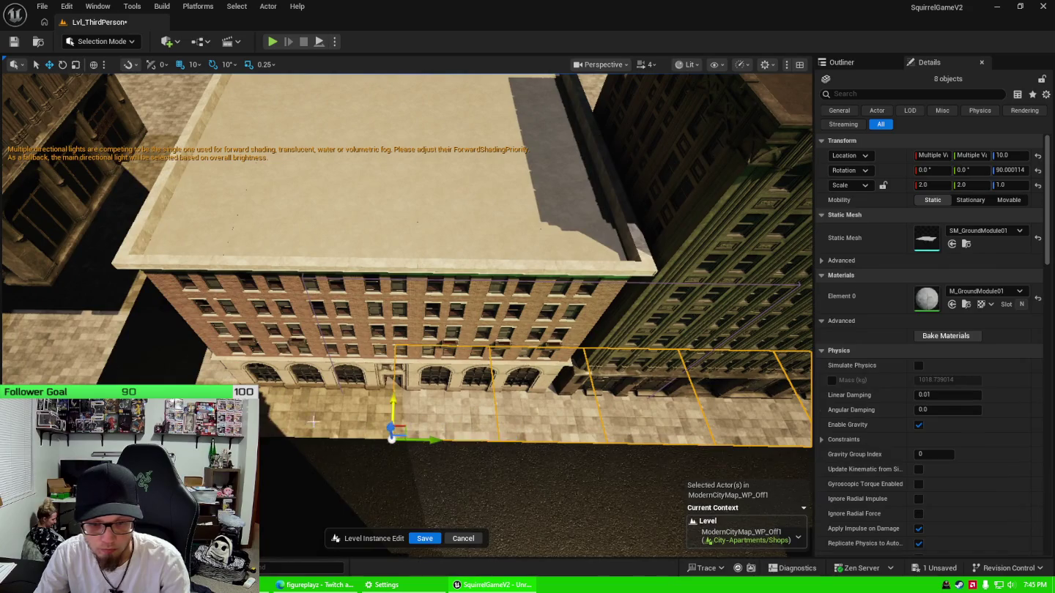
ctrl+click(263, 423)
ctrl+click(264, 422)
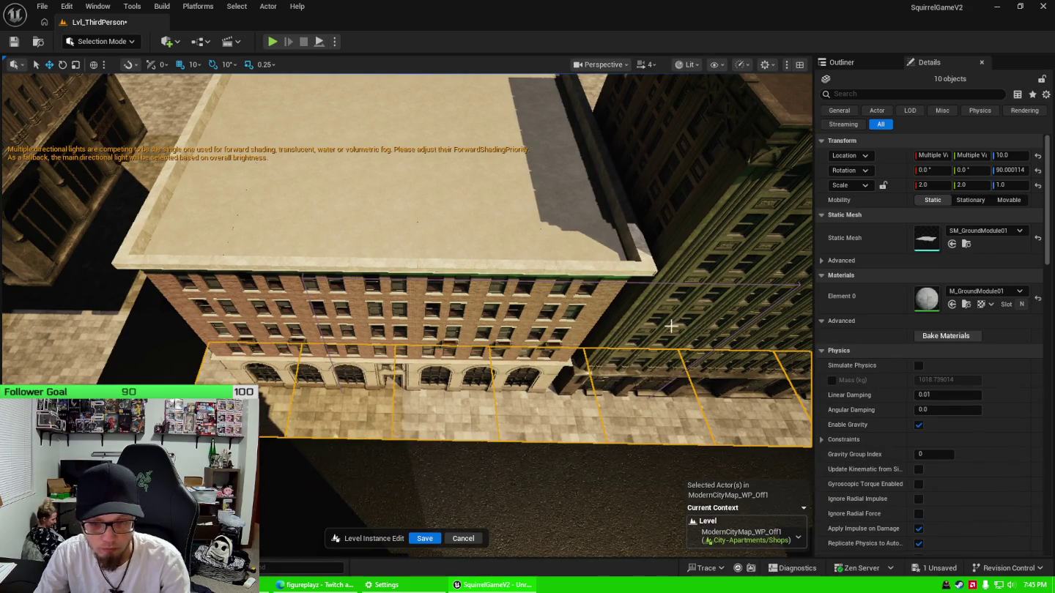
Set the selected tiles' X and Y scale to 1.0
click(941, 186)
text(1)
key(Tab)
text(1)
key(Return)
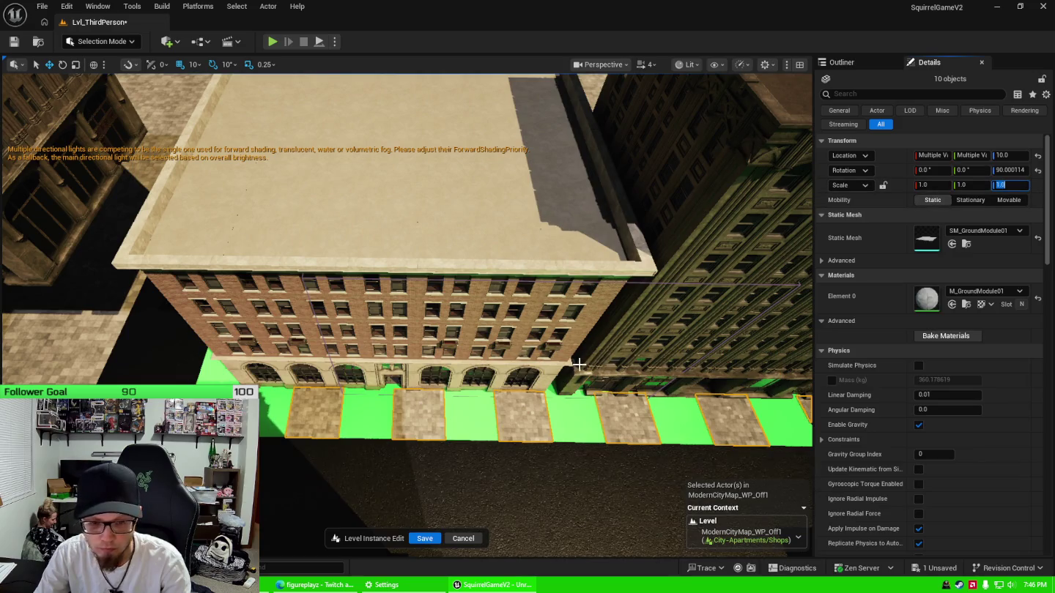
Swap one tile in the selection and slide the tiles along X to close the gap
mouse_move(580, 366)
mouse_down()
mouse_move(513, 352)
mouse_move(585, 348)
mouse_up()
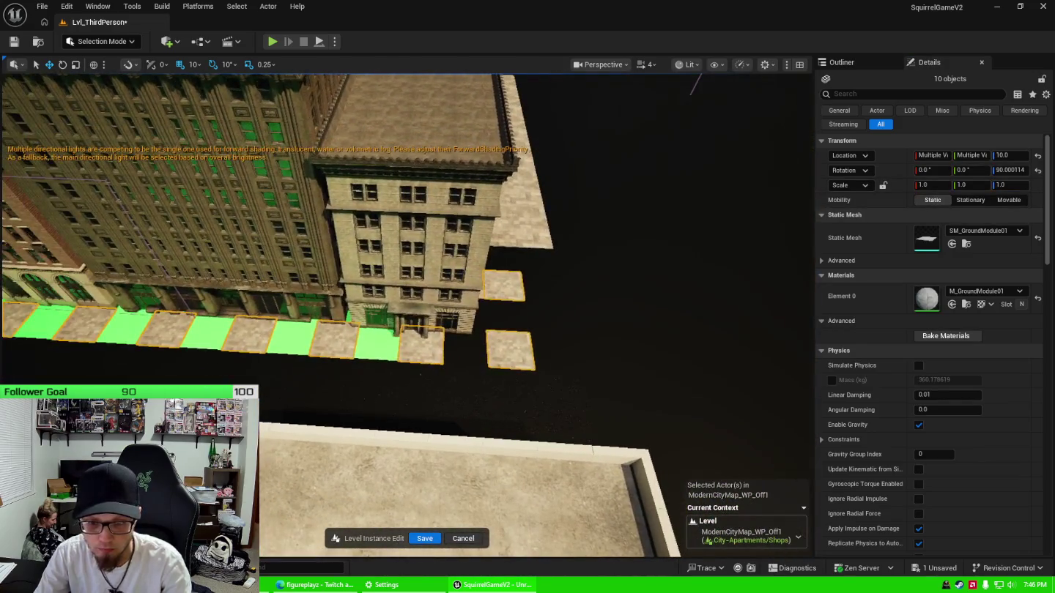
ctrl+click(517, 293)
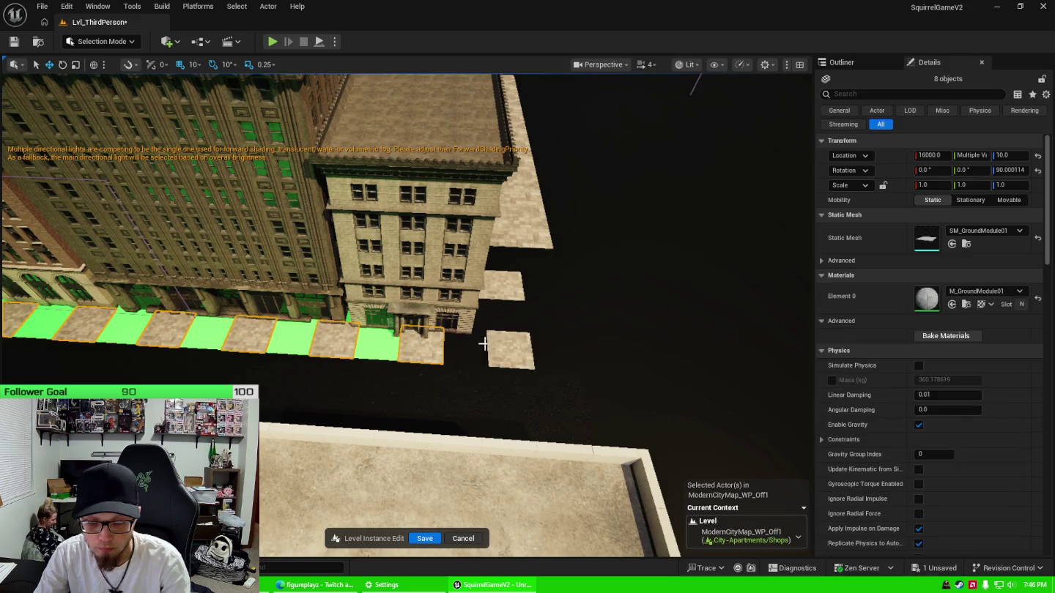
ctrl+click(511, 356)
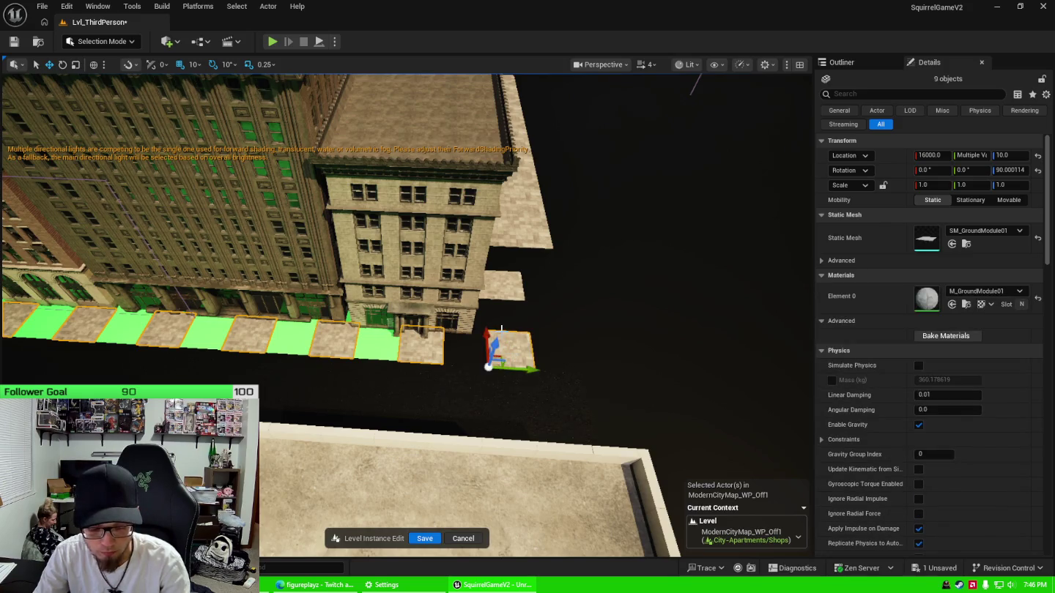
drag(533, 369, 582, 372)
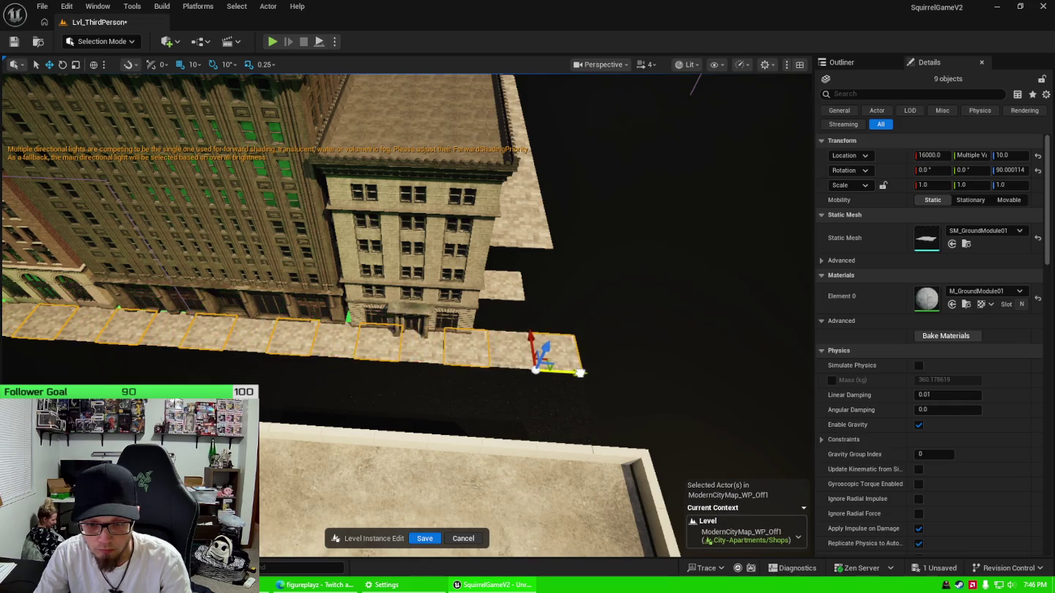
key(f)
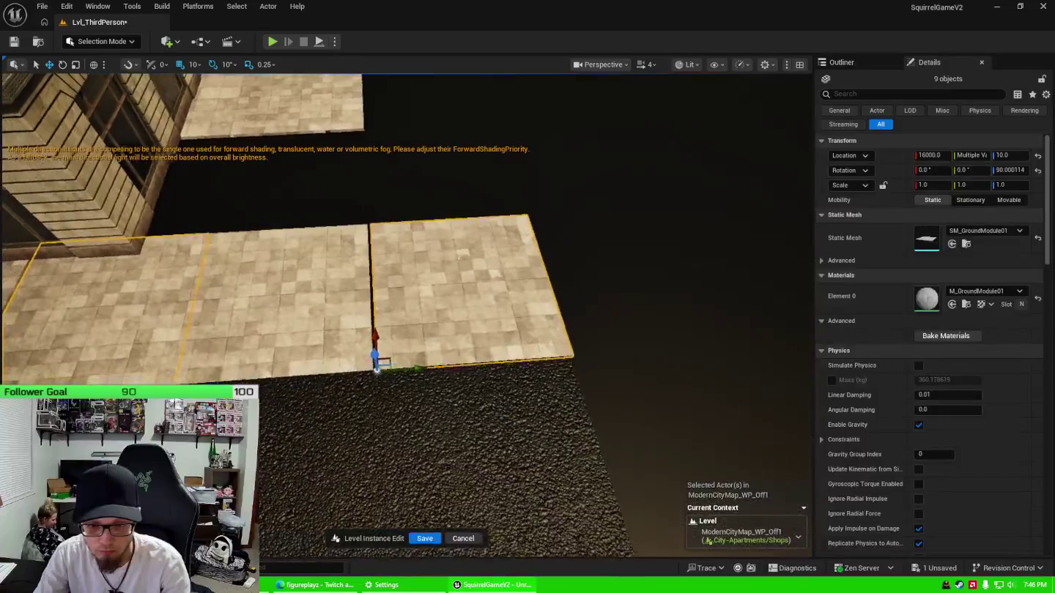
scroll(406, 315, down, 3)
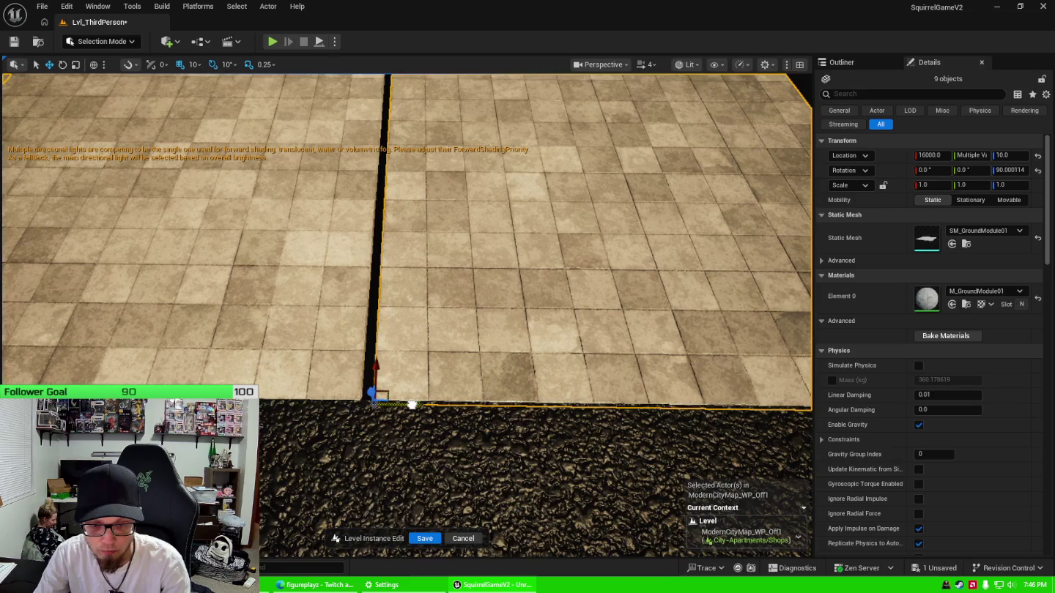
drag(409, 405, 359, 338)
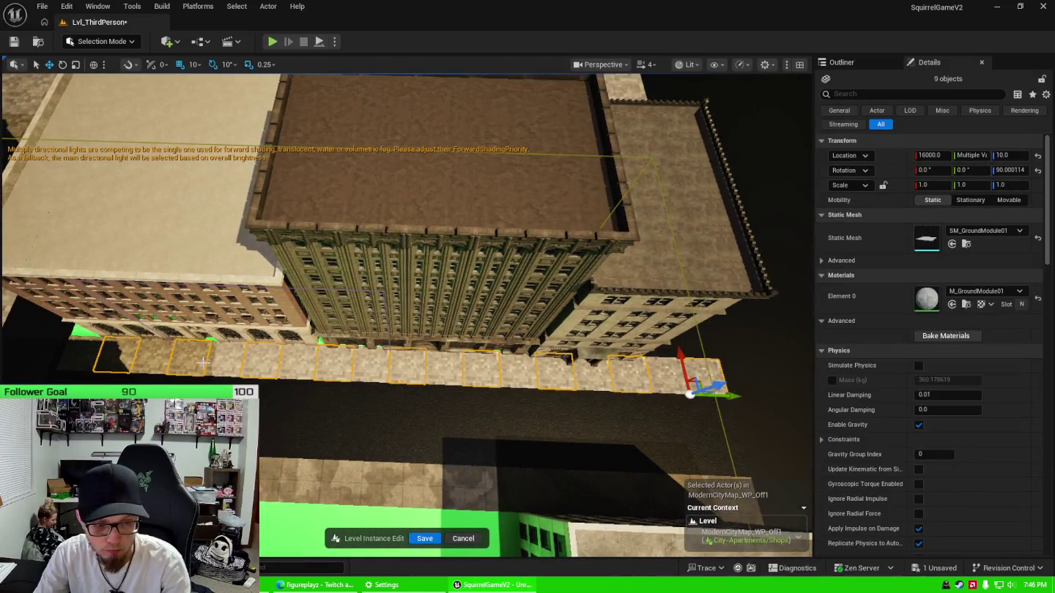
Add the remaining nine tiles in the row to make a selection of 18
ctrl+click(85, 359)
ctrl+click(150, 363)
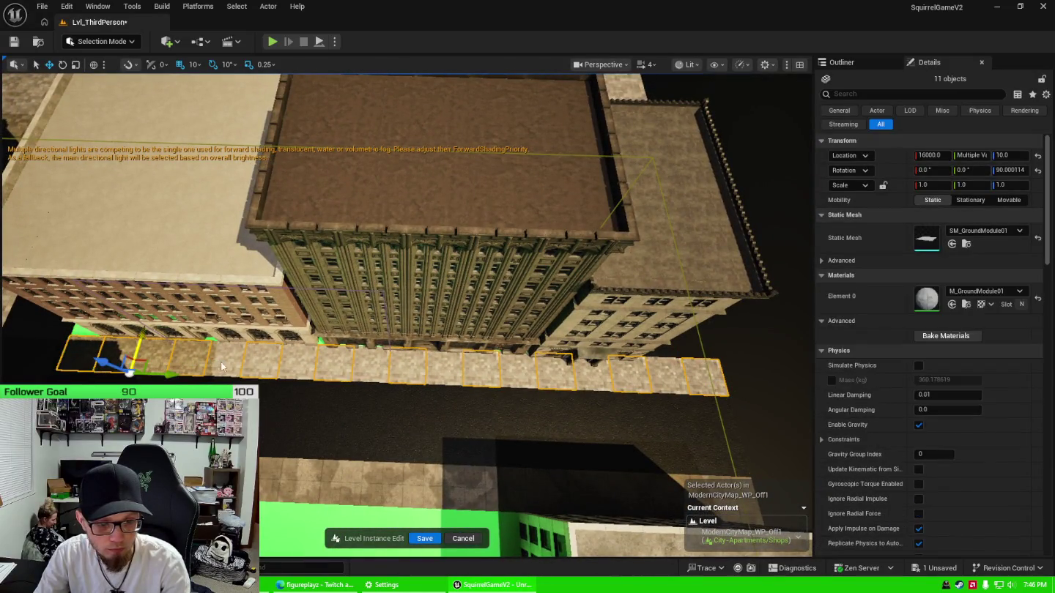
ctrl+click(228, 363)
ctrl+click(296, 366)
ctrl+click(370, 370)
ctrl+click(444, 374)
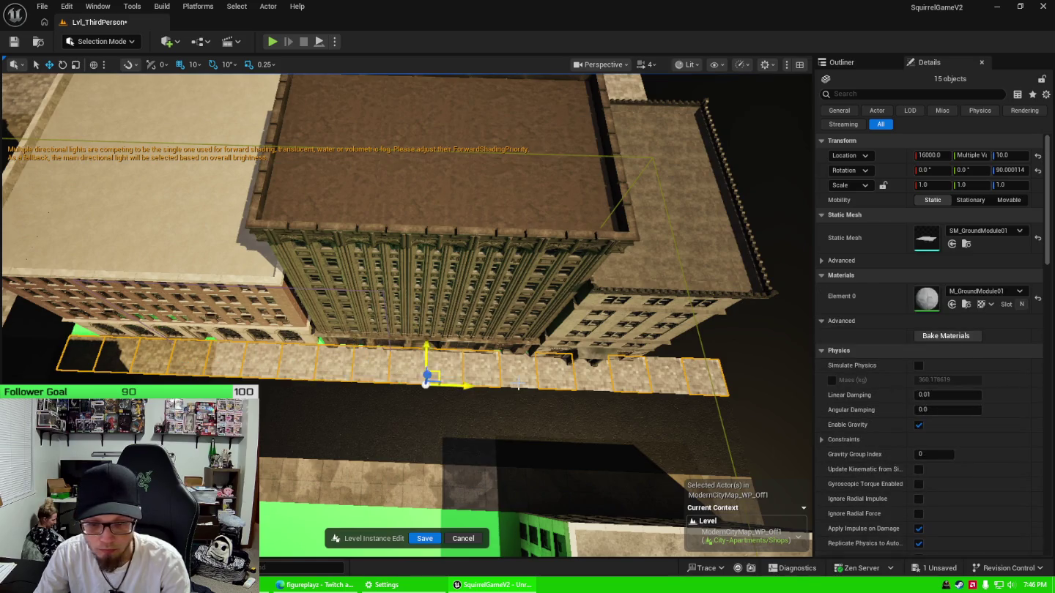
ctrl+click(518, 383)
ctrl+click(589, 379)
ctrl+click(670, 380)
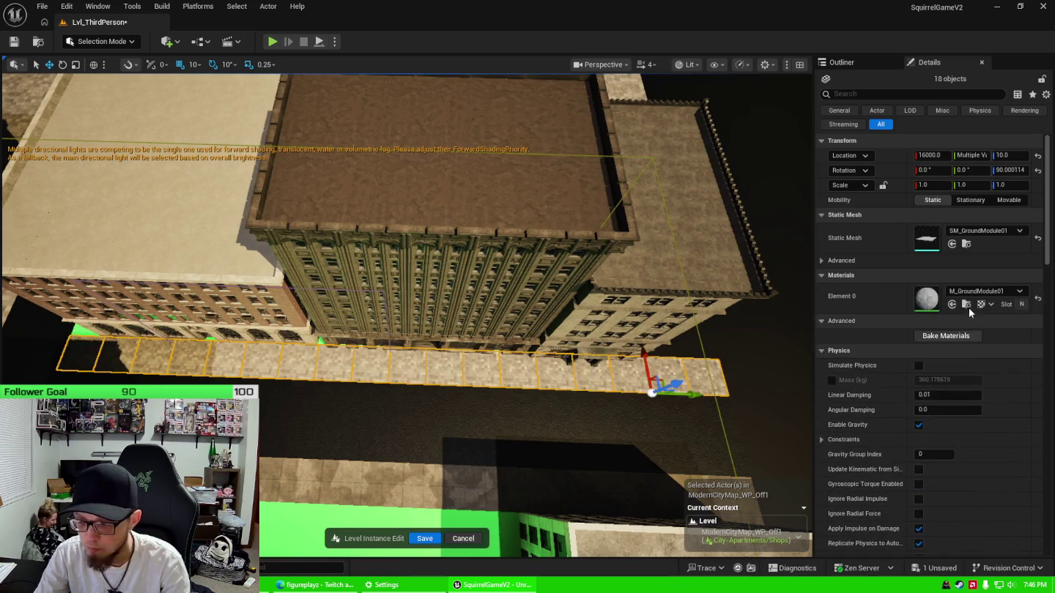
Assign MI_Sidewalk_Plaza_B to the tiles' Element 0 material
click(986, 293)
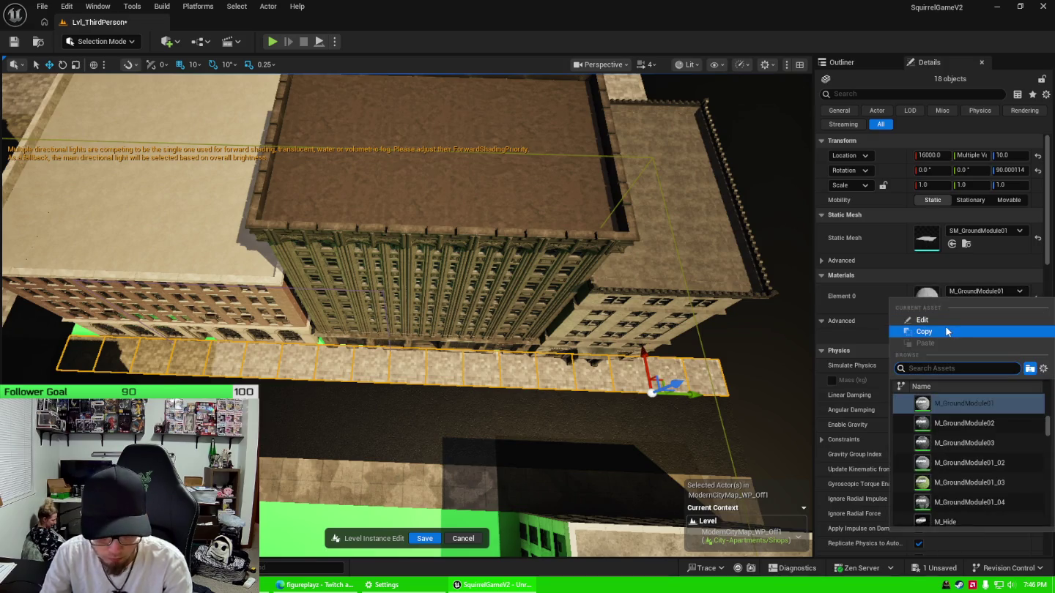
text(side)
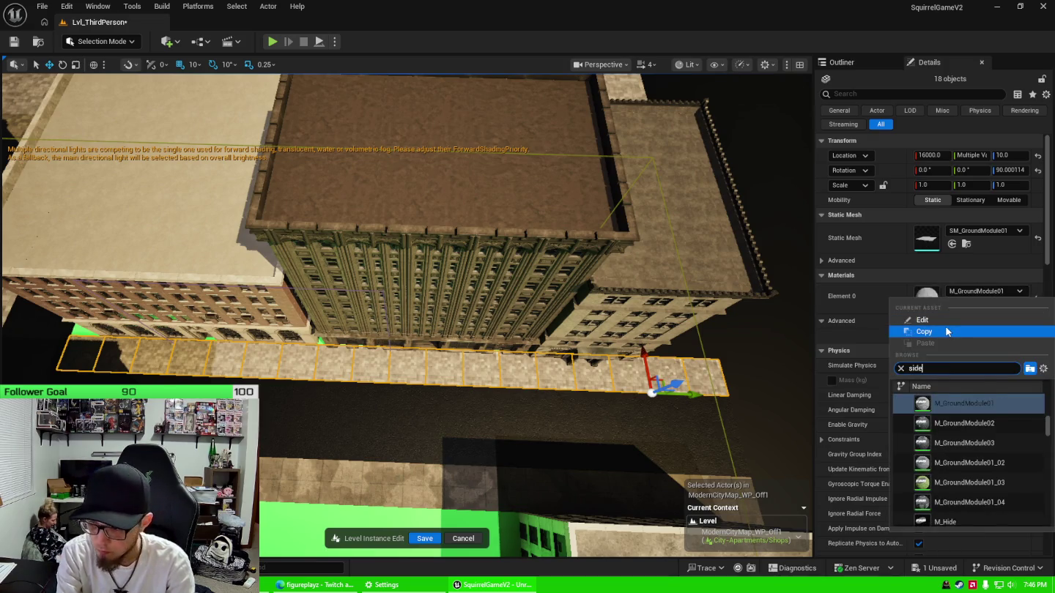
click(966, 403)
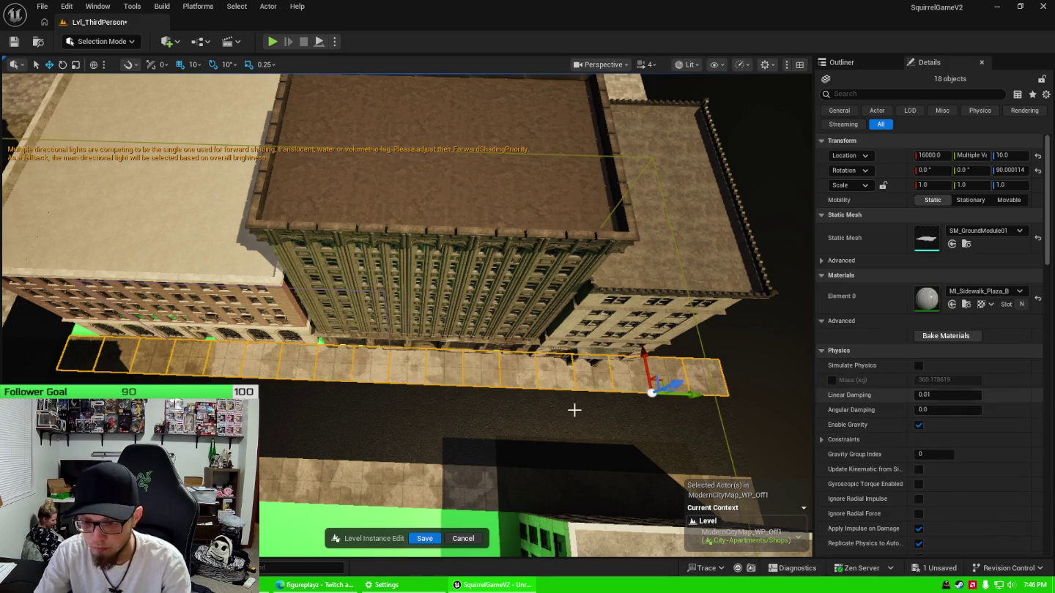
drag(575, 410, 513, 365)
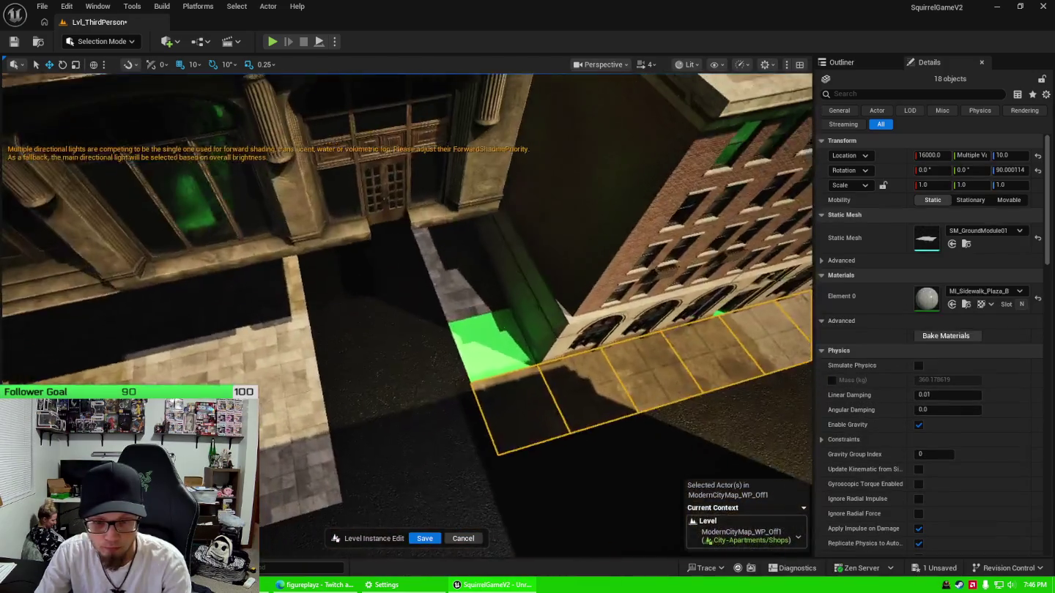
Select four scale-2 ground tiles in the street gap
mouse_move(333, 403)
mouse_down()
mouse_move(299, 381)
mouse_move(333, 403)
mouse_up()
click(264, 333)
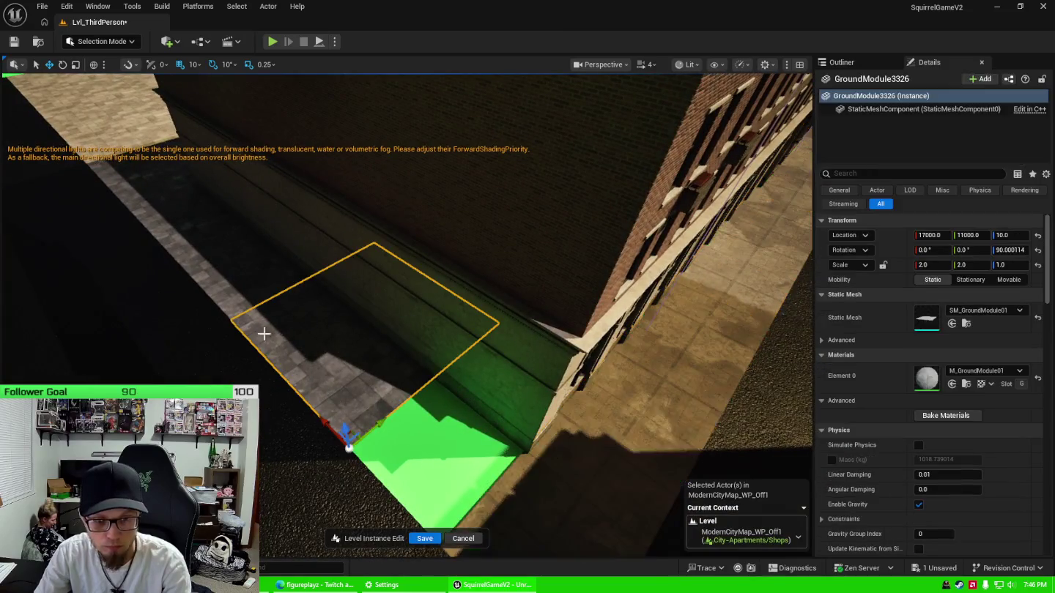
ctrl+click(214, 274)
ctrl+click(158, 215)
drag(160, 220, 160, 242)
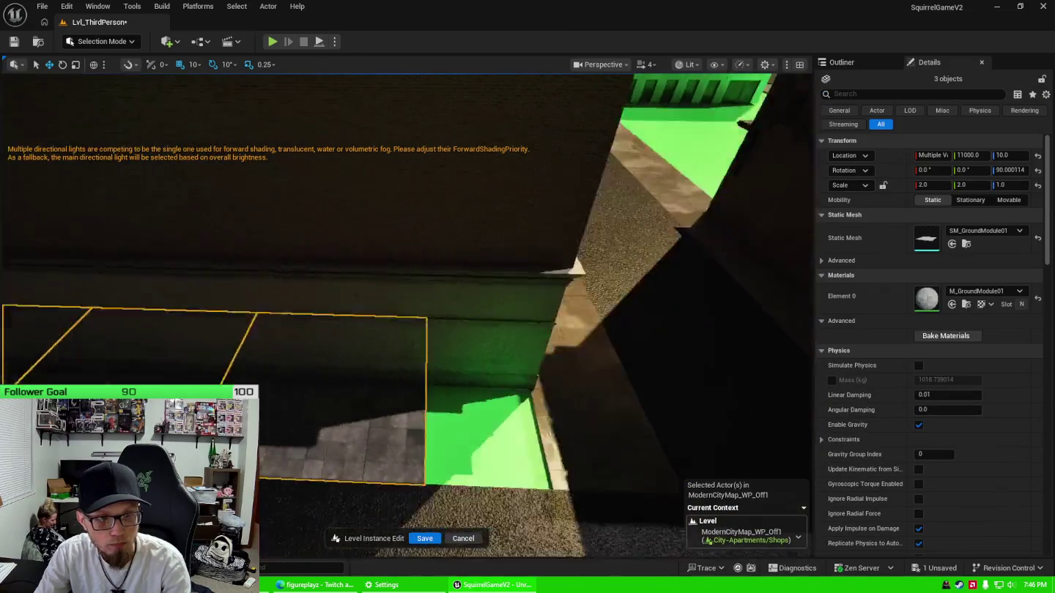
mouse_move(797, 121)
mouse_down()
mouse_move(777, 139)
mouse_move(796, 121)
mouse_up()
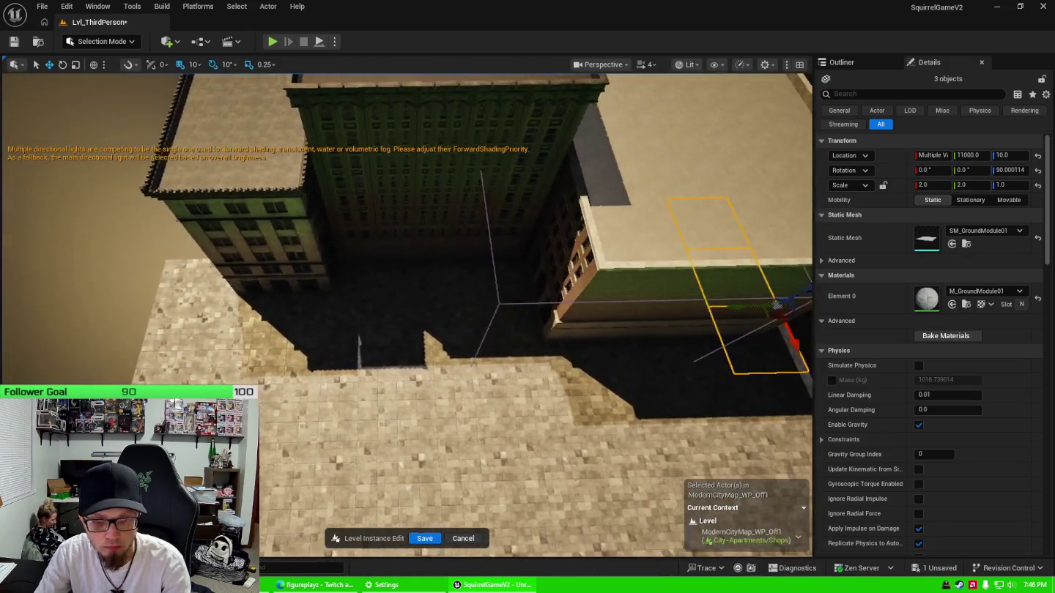
drag(661, 349, 661, 348)
ctrl+click(671, 357)
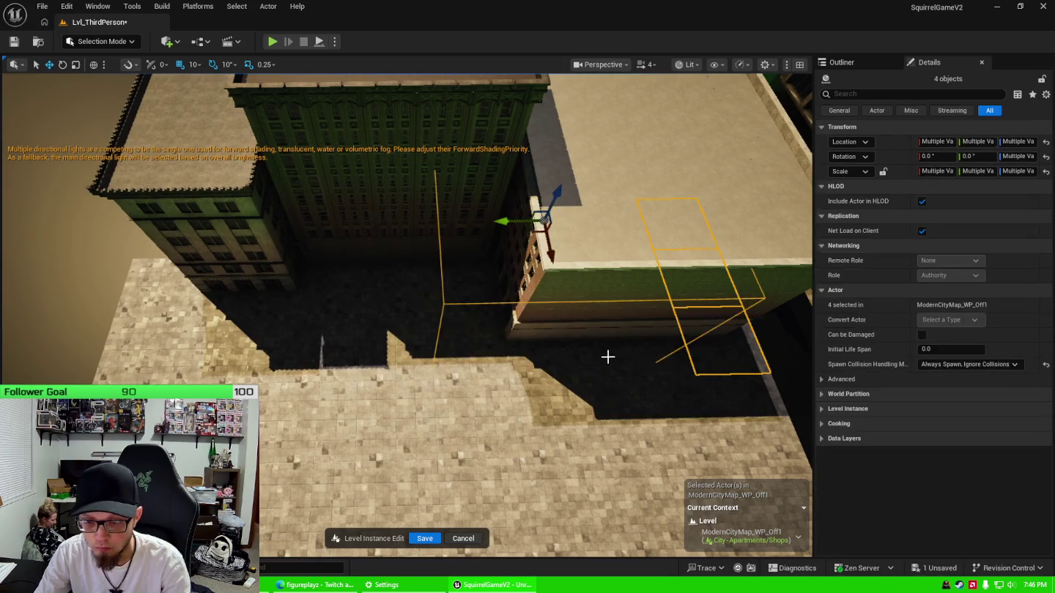
Drop the box volume and add eight more floor tiles along the building
ctrl+click(764, 299)
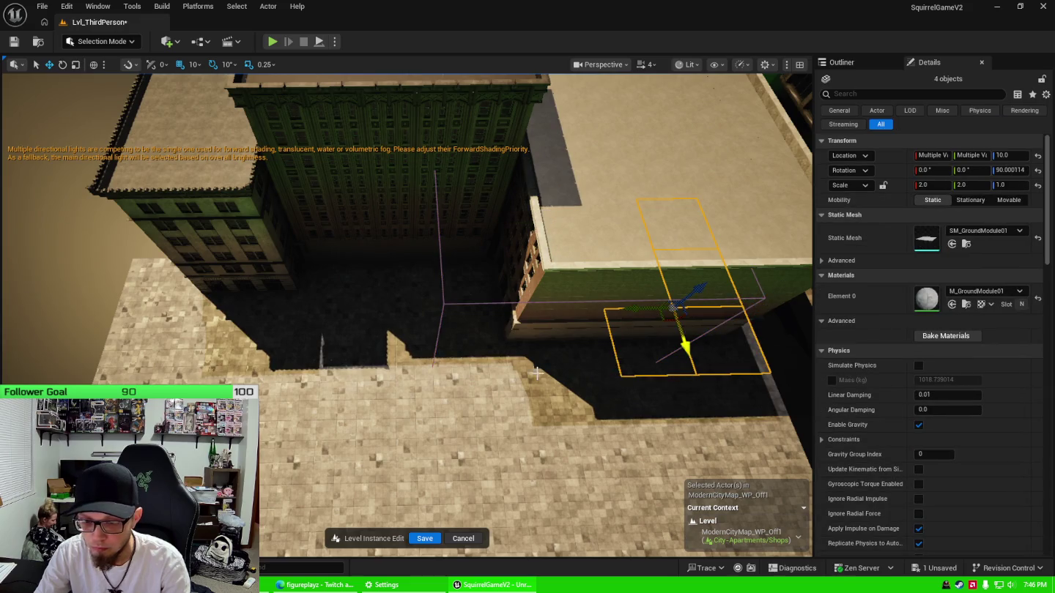
ctrl+click(597, 371)
ctrl+click(507, 373)
ctrl+click(451, 373)
ctrl+click(359, 370)
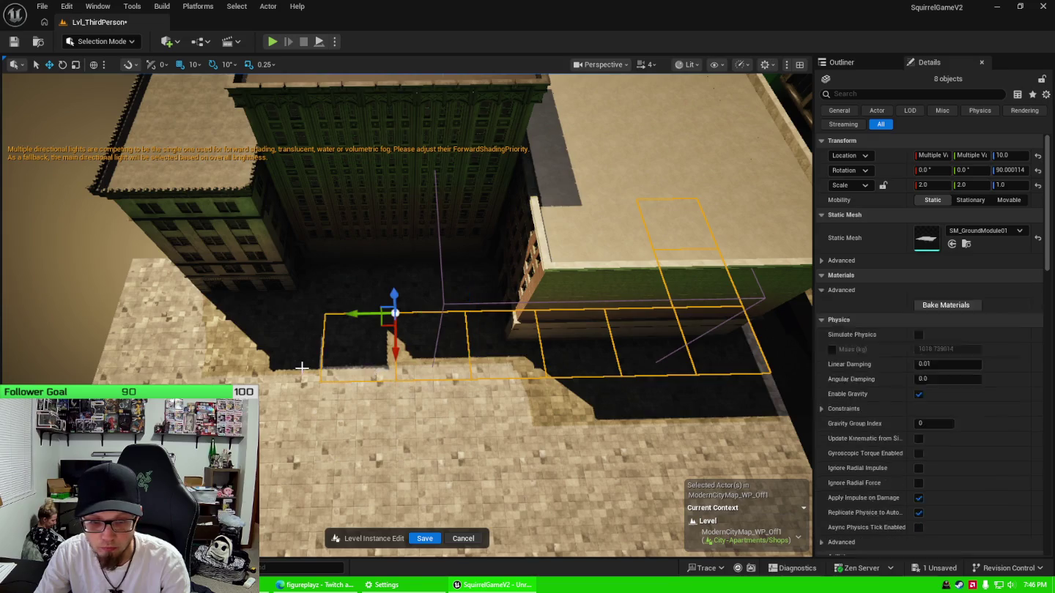
ctrl+click(286, 371)
ctrl+click(207, 372)
ctrl+click(155, 361)
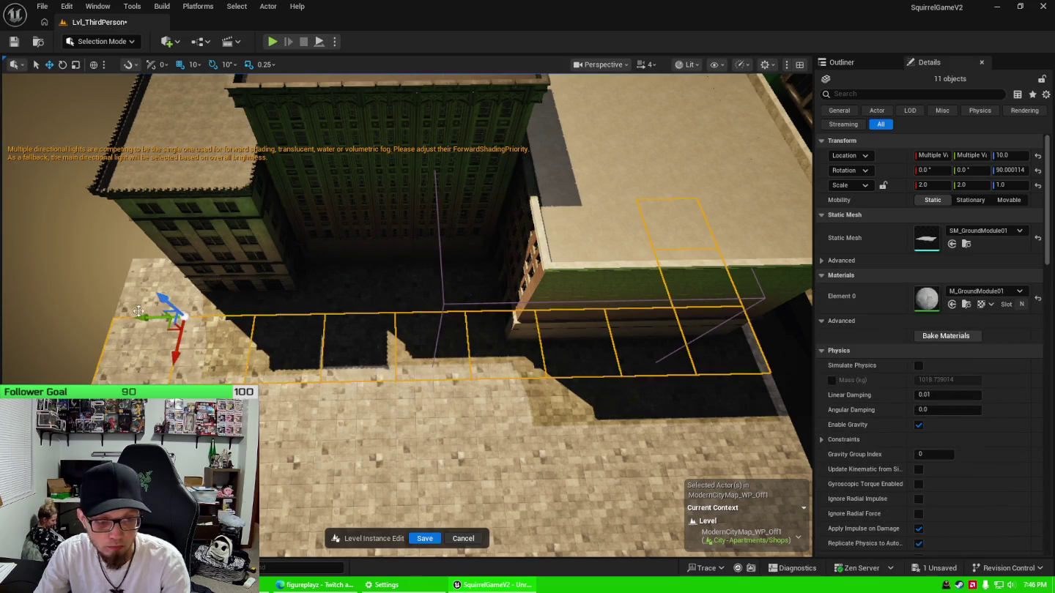
ctrl+click(180, 339)
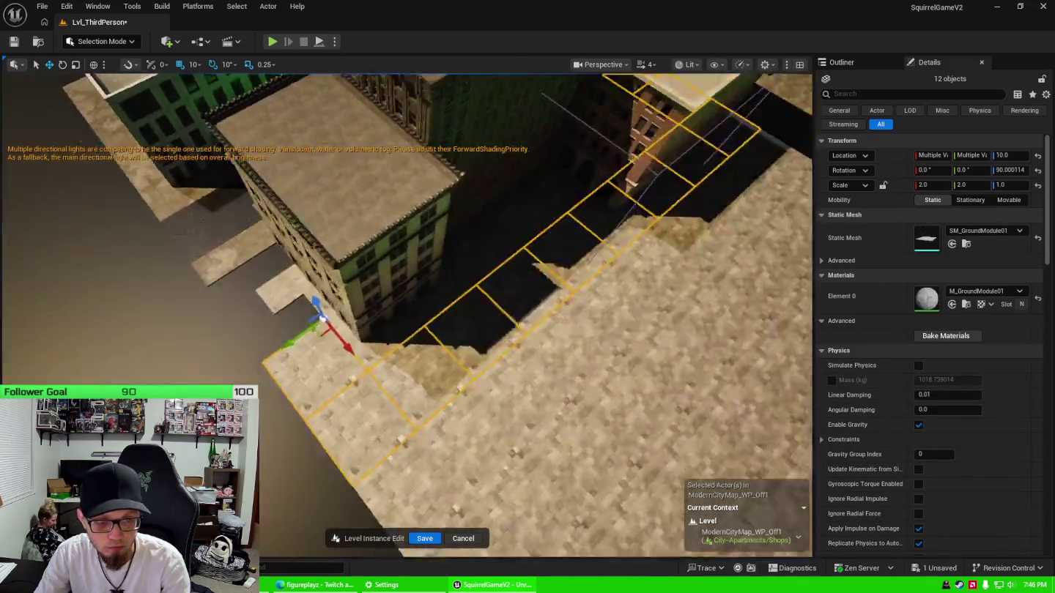
drag(410, 316, 373, 314)
Set the tiles' X and Y scale to 1.0 and deselect stray tiles
text(1)
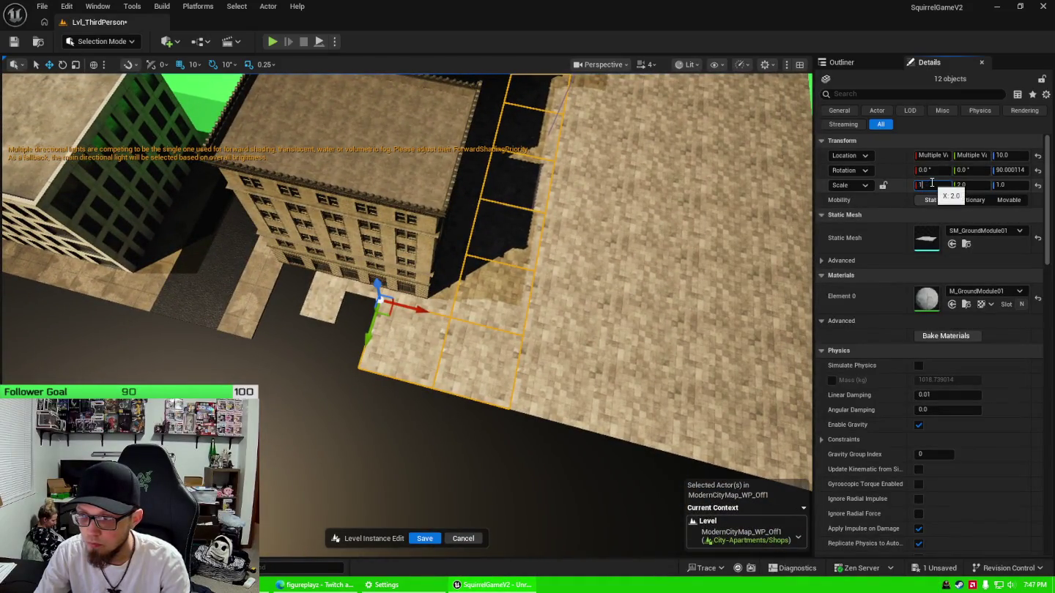
key(Tab)
text(1)
key(Return)
drag(305, 271, 305, 270)
drag(500, 351, 500, 351)
ctrl+click(500, 350)
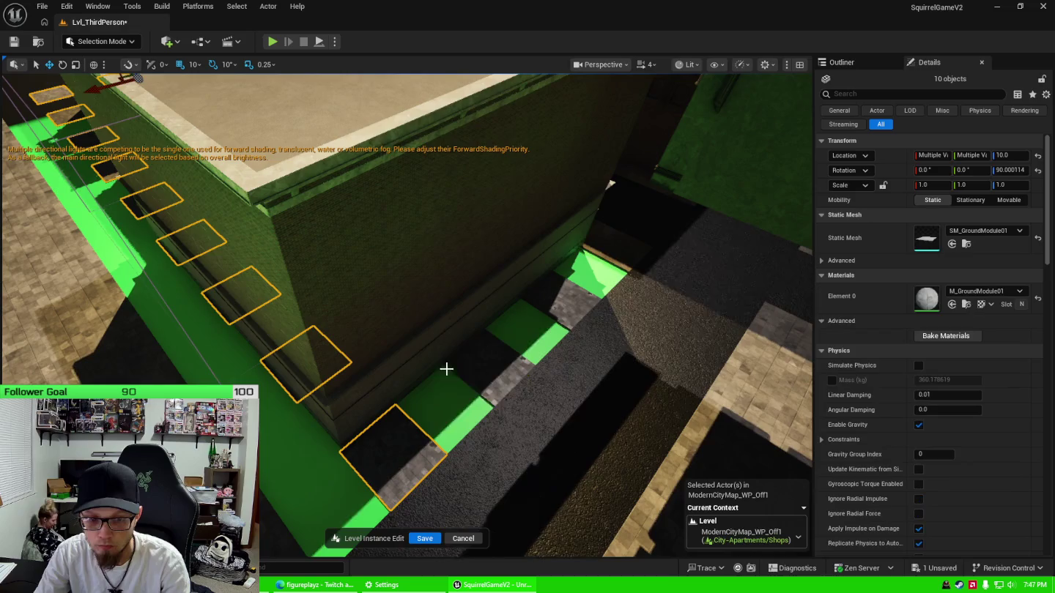
drag(447, 370, 448, 370)
drag(266, 362, 265, 362)
ctrl+click(265, 362)
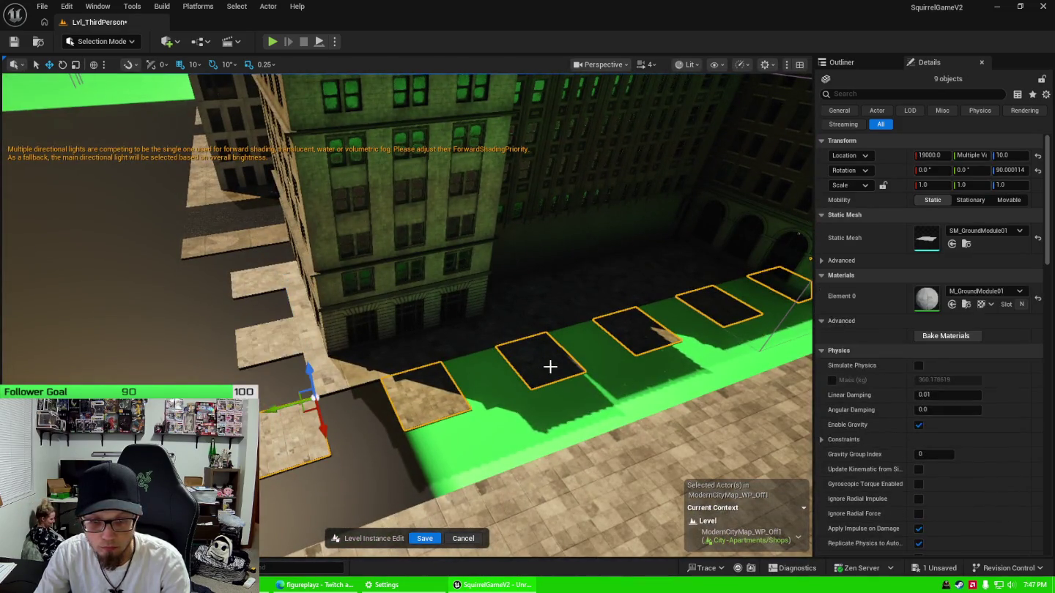
ctrl+click(551, 367)
ctrl+click(551, 366)
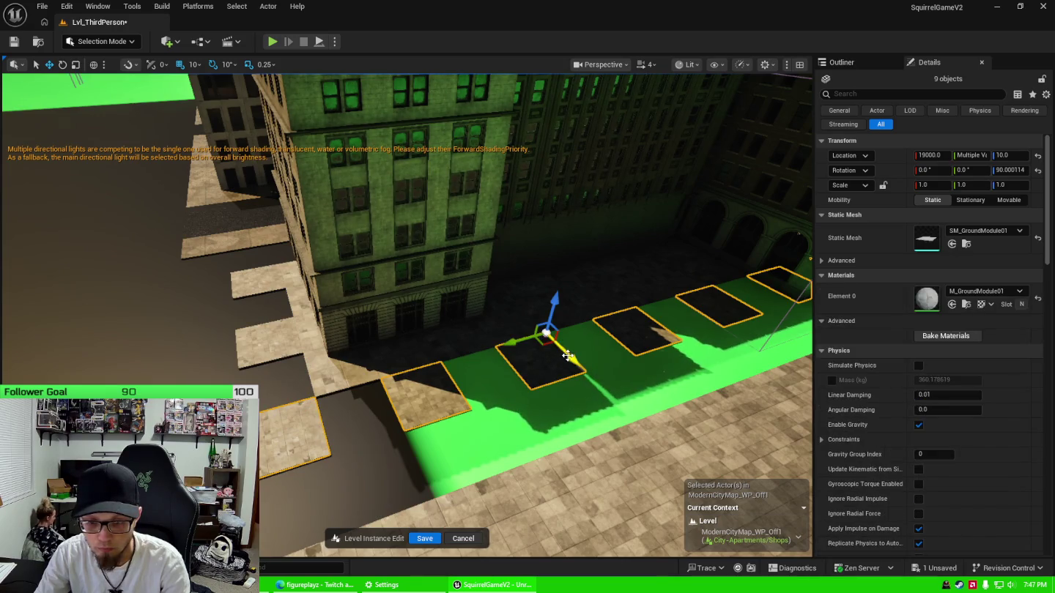
Set grid snap to 100 and shift the tile row 500 units along X
click(203, 68)
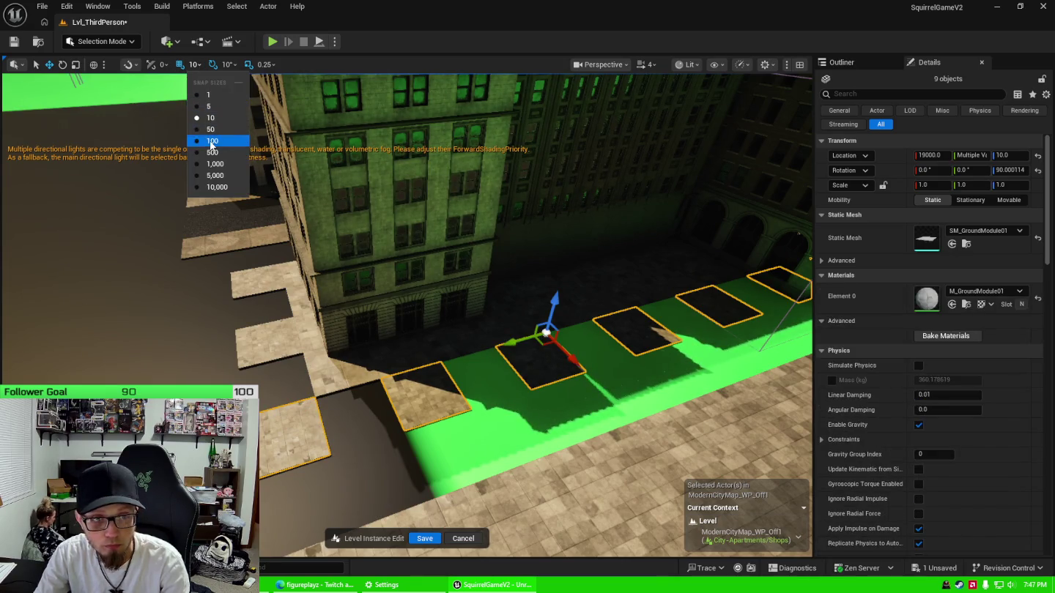
click(212, 143)
drag(573, 359, 608, 395)
scroll(586, 373, up, 5)
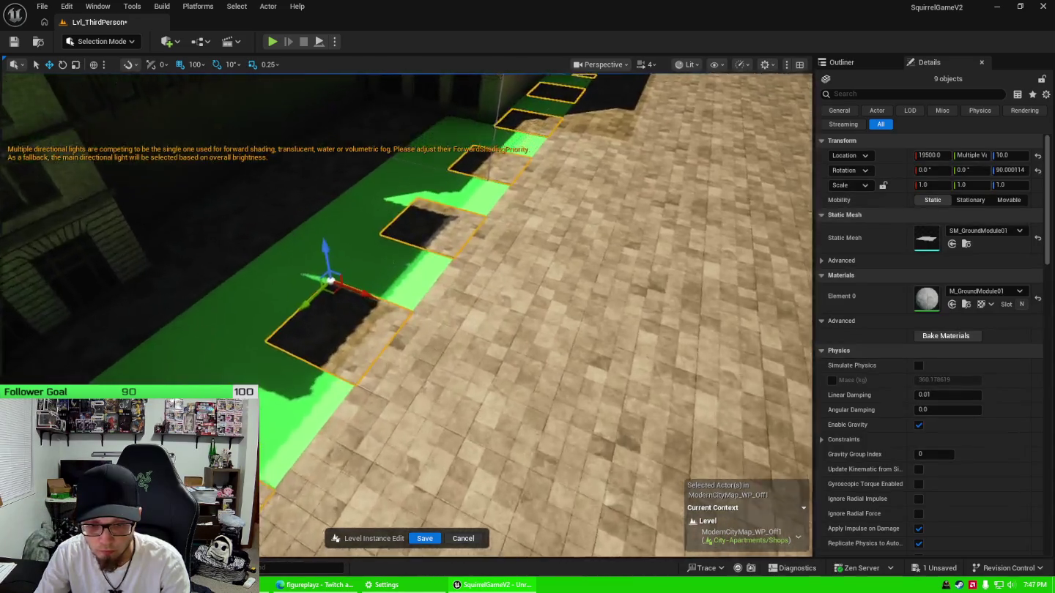
scroll(407, 314, down, 5)
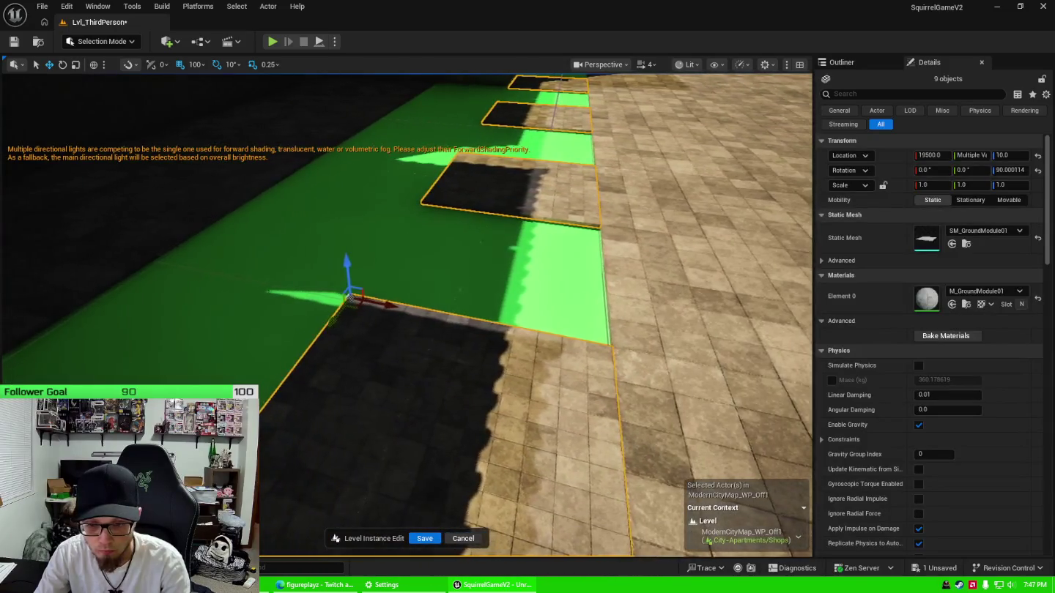
scroll(406, 315, down, 5)
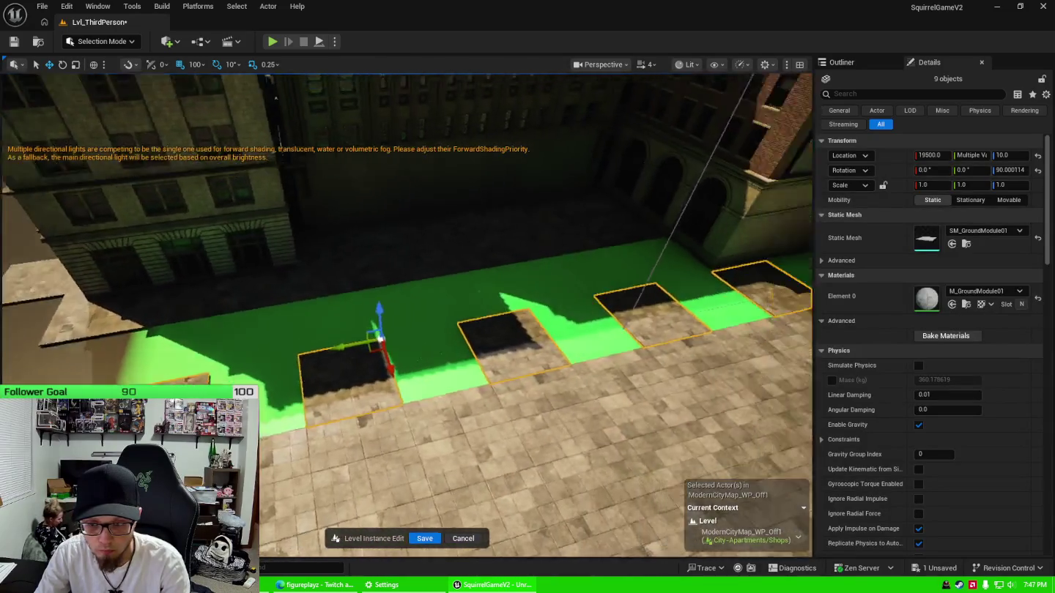
scroll(274, 420, down, 2)
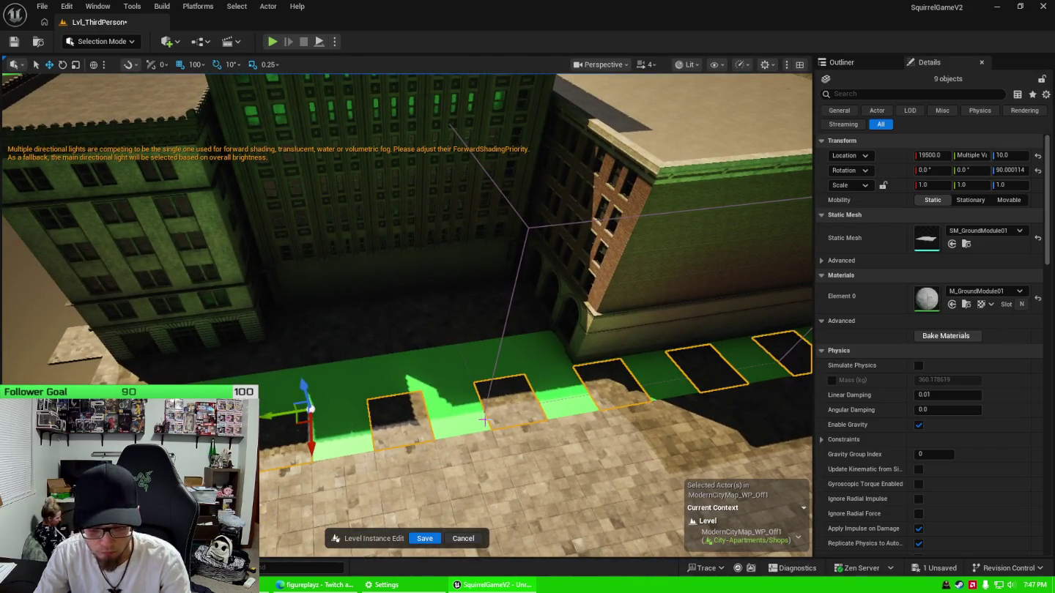
drag(274, 420, 220, 424)
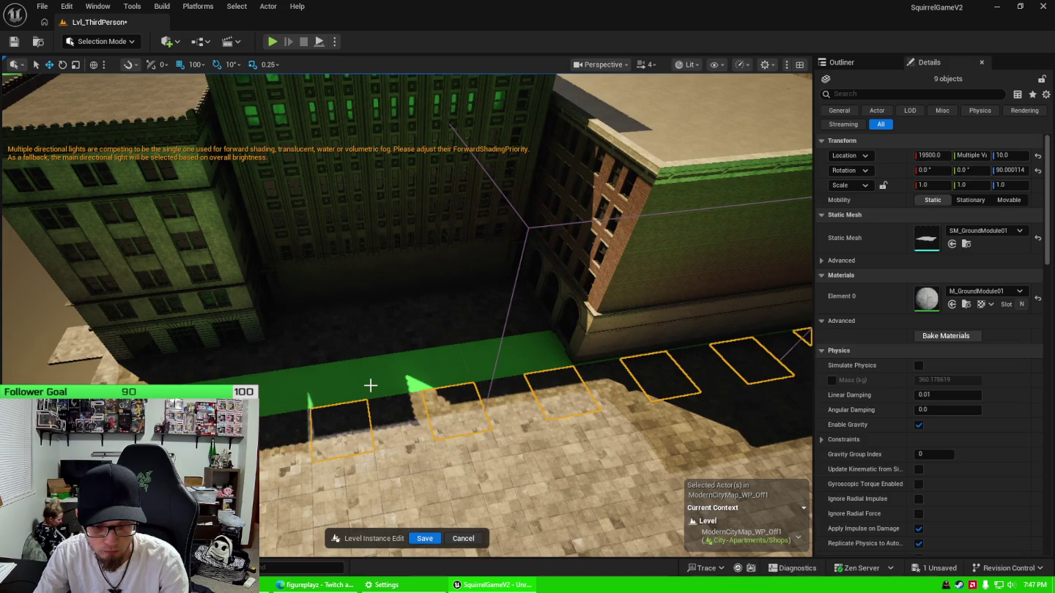
Select two tiles near the building and move them 600 units along Y
drag(372, 386, 280, 239)
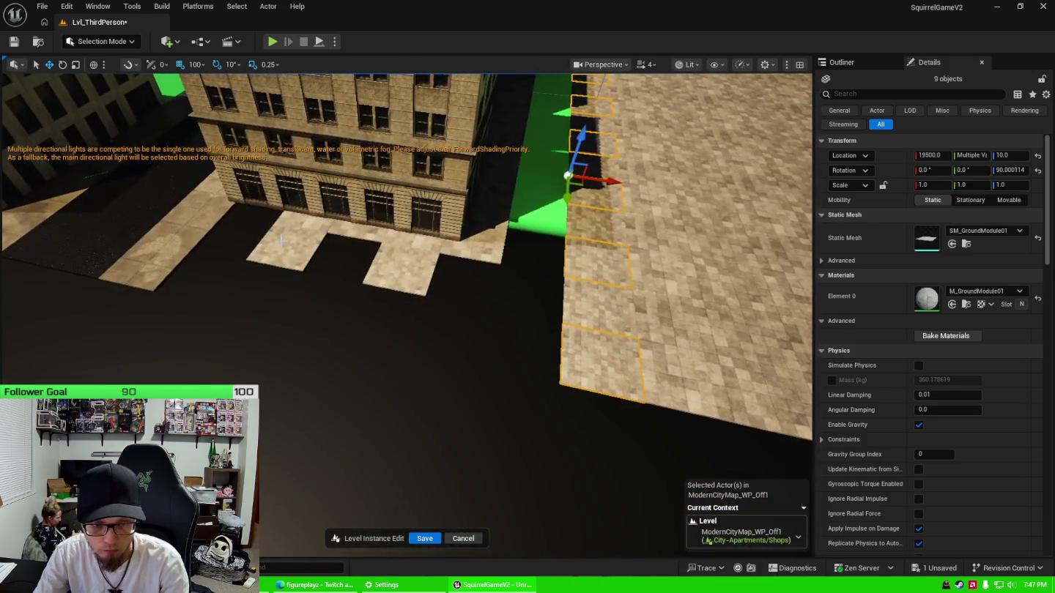
click(282, 238)
ctrl+click(398, 287)
drag(371, 278, 343, 315)
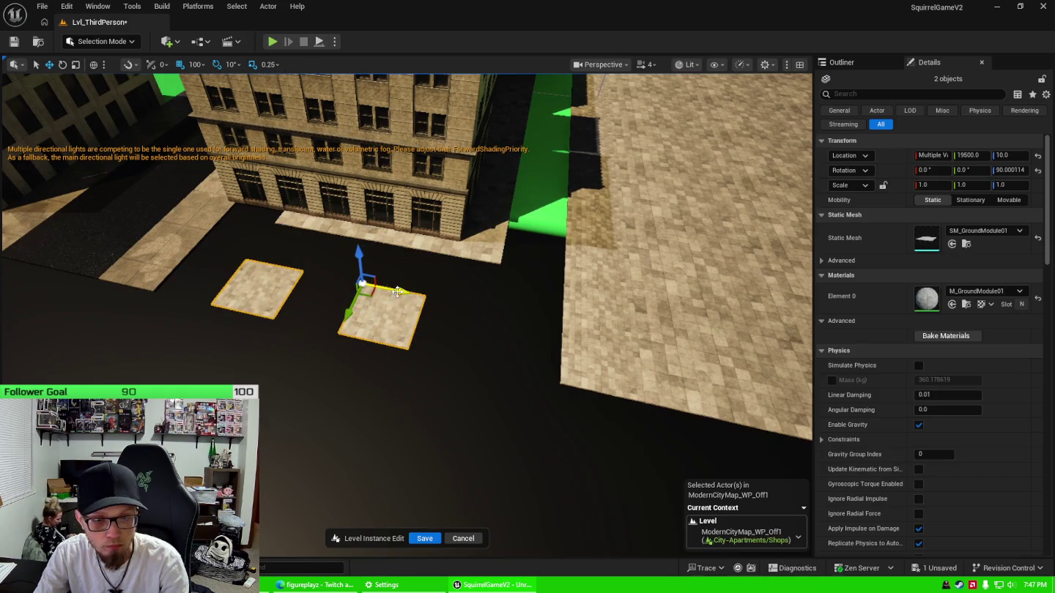
Adjust the two-tile selection and slide it along X into the sidewalk gap
mouse_move(397, 291)
mouse_down()
mouse_move(340, 282)
mouse_move(394, 291)
mouse_up()
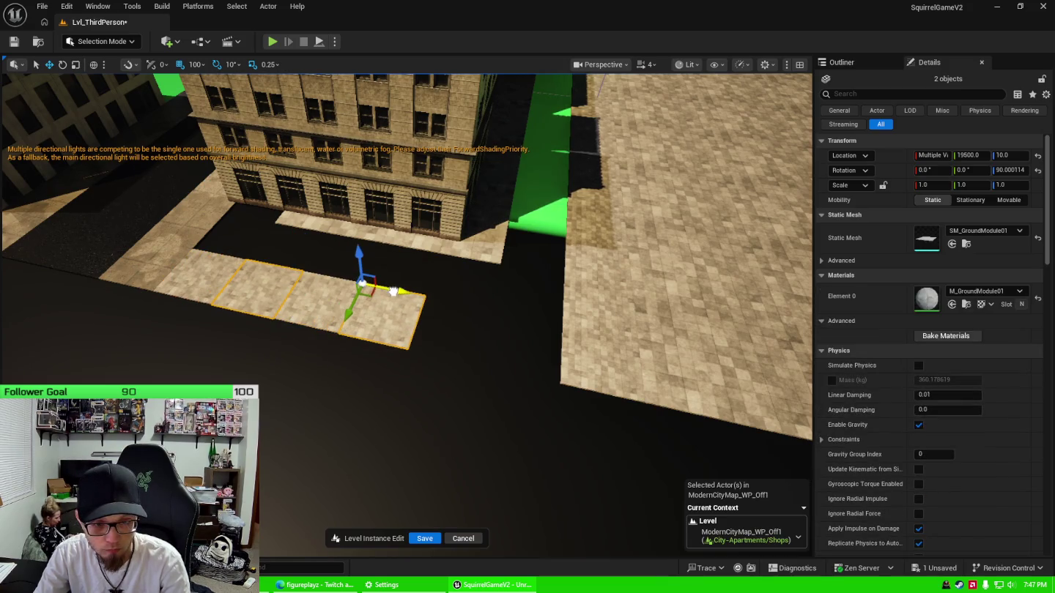
ctrl+click(333, 307)
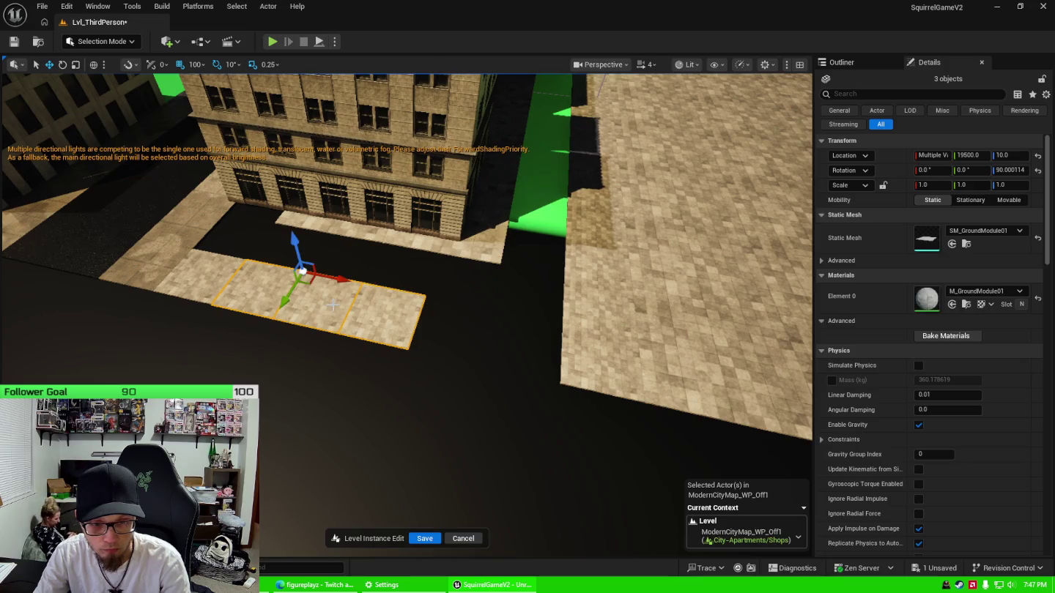
ctrl+click(260, 290)
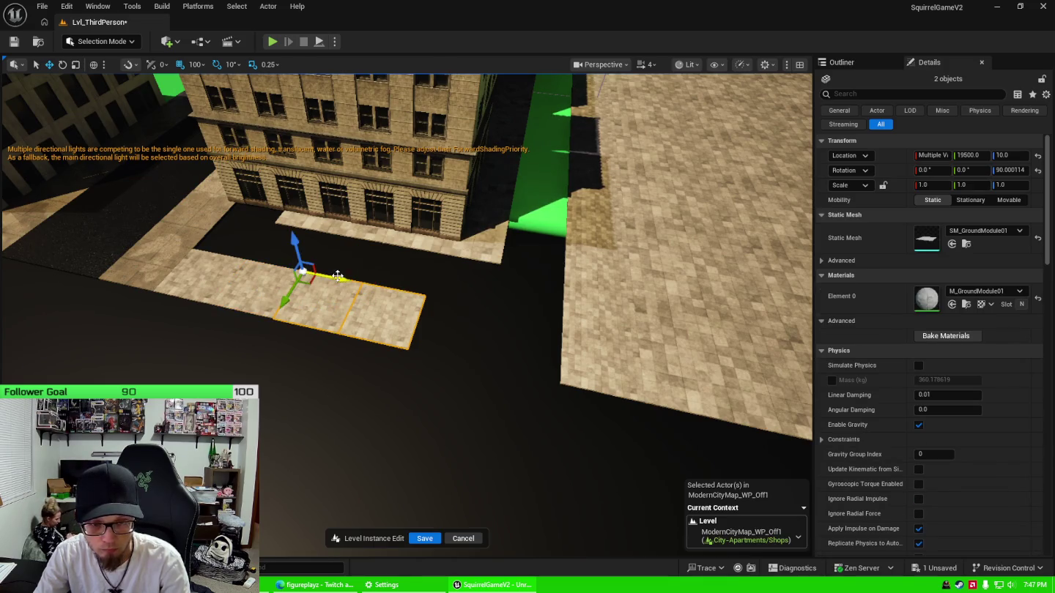
mouse_move(337, 279)
mouse_down()
mouse_move(487, 319)
mouse_move(465, 315)
mouse_up()
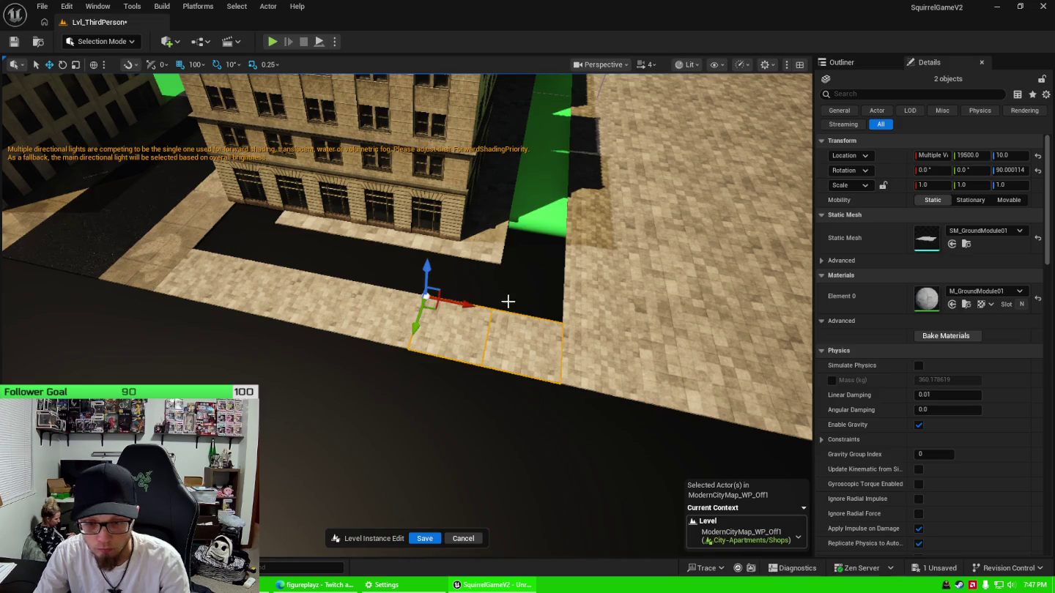